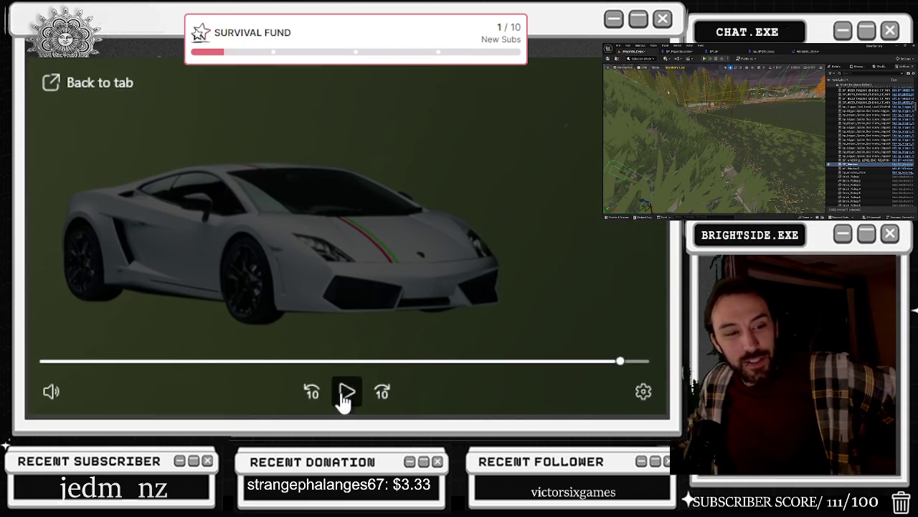
- Start the car clip playing in the Unreal scene
{"action": "left_click", "coordinate": [345, 394]}
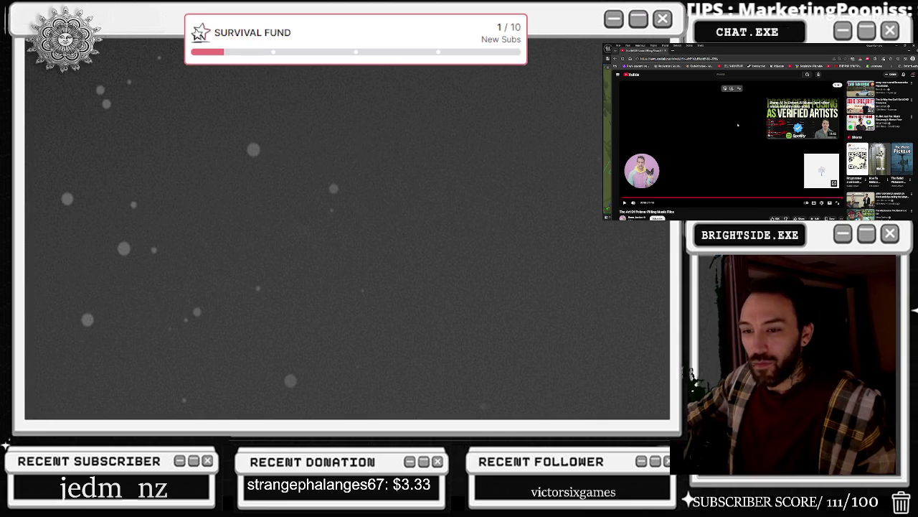
- Scroll the watch page, then go to the YouTube home feed
{"action": "scroll", "coordinate": [737, 125], "scroll_direction": "down", "scroll_amount": 3}
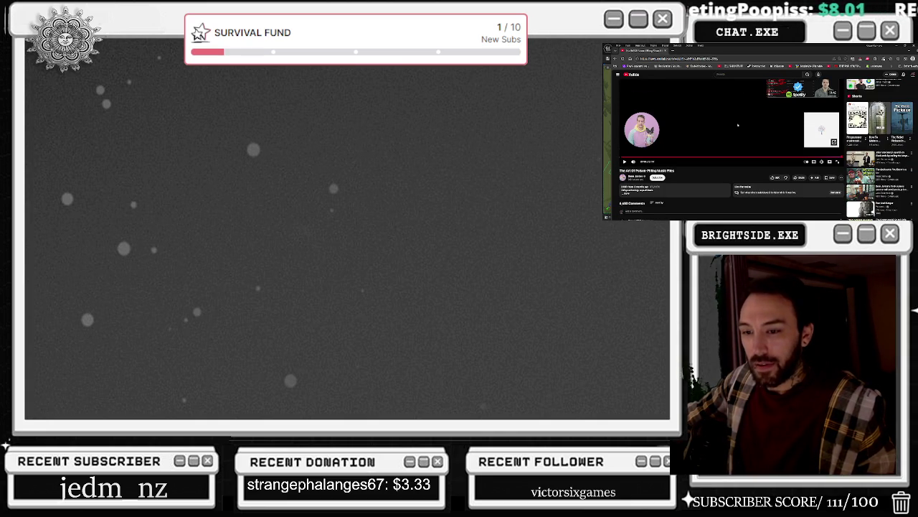
{"action": "scroll", "coordinate": [737, 125], "scroll_direction": "down", "scroll_amount": 4}
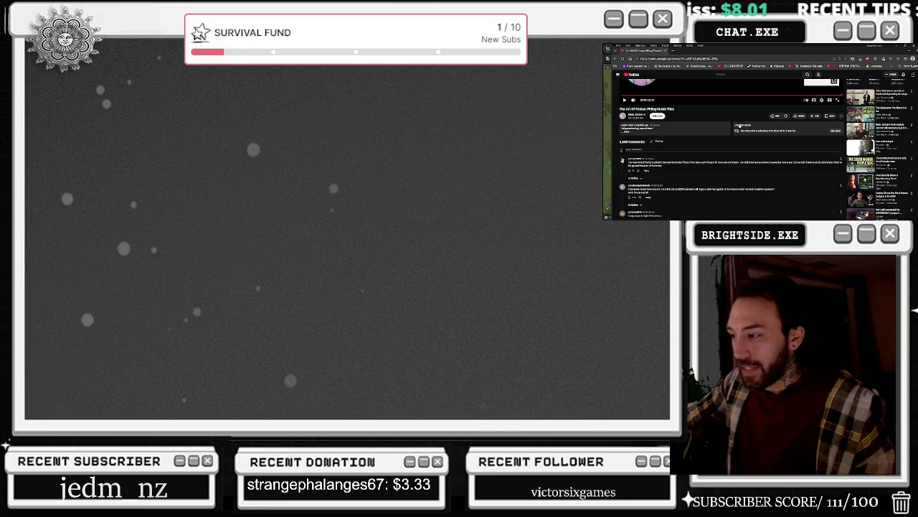
{"action": "scroll", "coordinate": [732, 144], "scroll_direction": "up", "scroll_amount": 5}
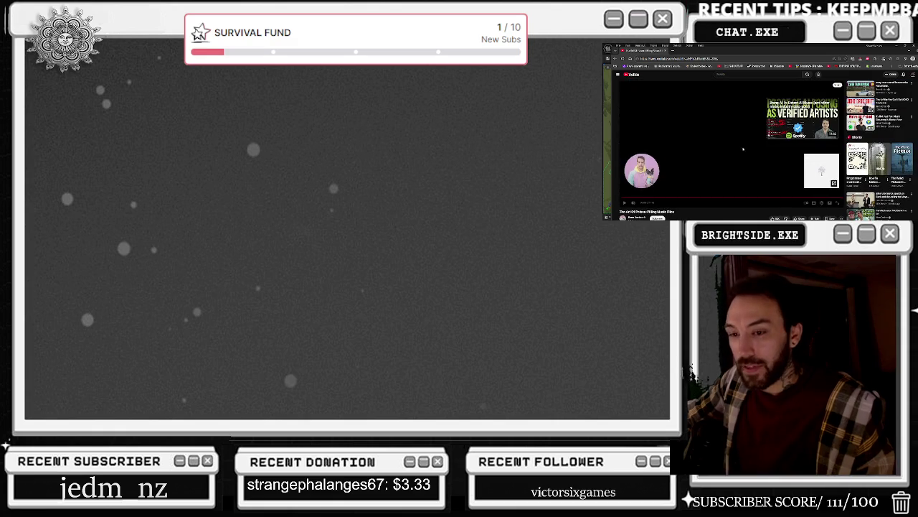
{"action": "left_click", "coordinate": [643, 65]}
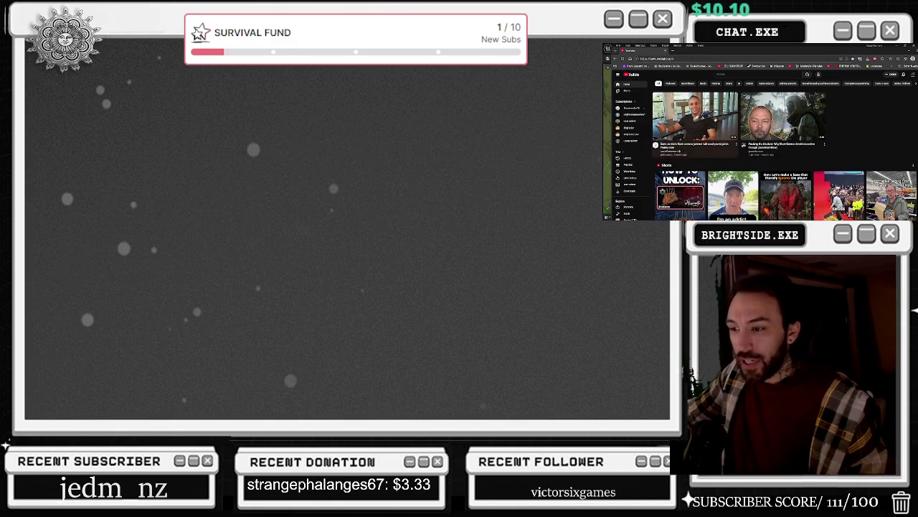
- Browse down the home feed's recommended videos and Shorts
{"action": "scroll", "coordinate": [871, 129], "scroll_direction": "down", "scroll_amount": 2}
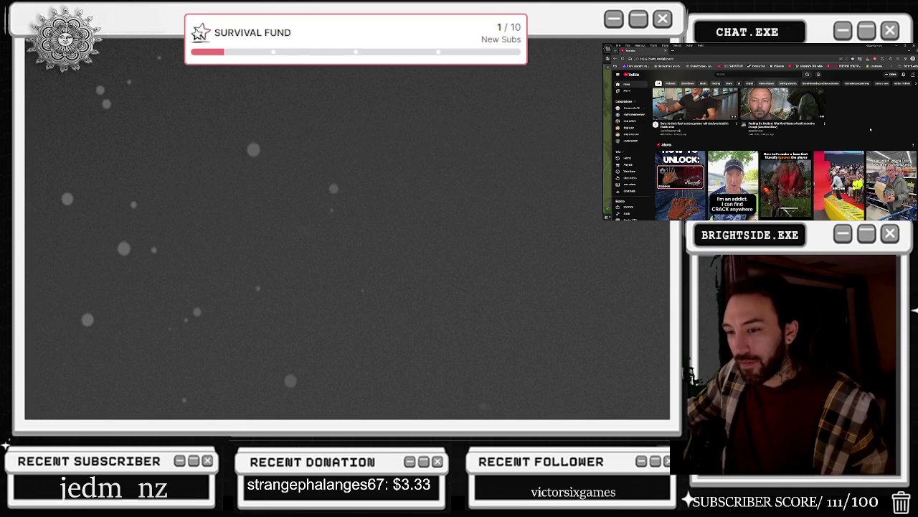
{"action": "scroll", "coordinate": [867, 137], "scroll_direction": "down", "scroll_amount": 3}
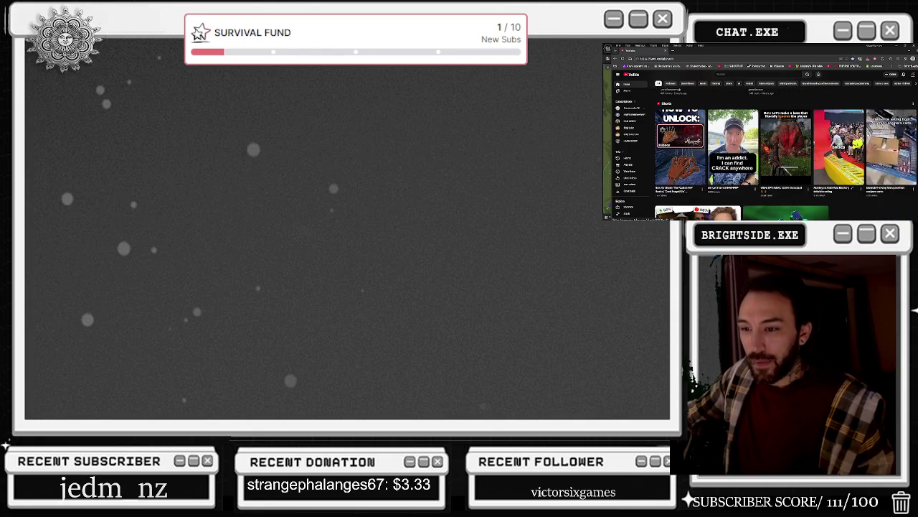
{"action": "scroll", "coordinate": [870, 137], "scroll_direction": "up", "scroll_amount": 3}
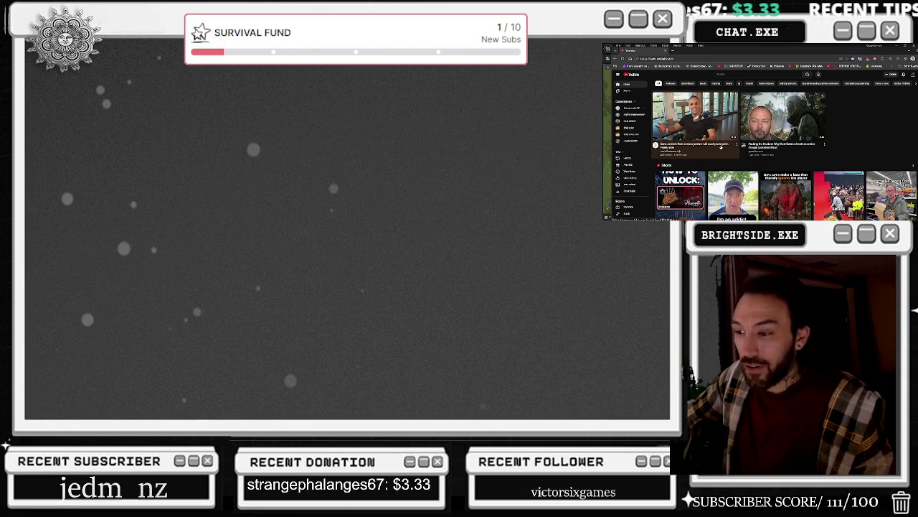
{"action": "scroll", "coordinate": [721, 148], "scroll_direction": "down", "scroll_amount": 1}
{"action": "scroll", "coordinate": [724, 147], "scroll_direction": "down", "scroll_amount": 3}
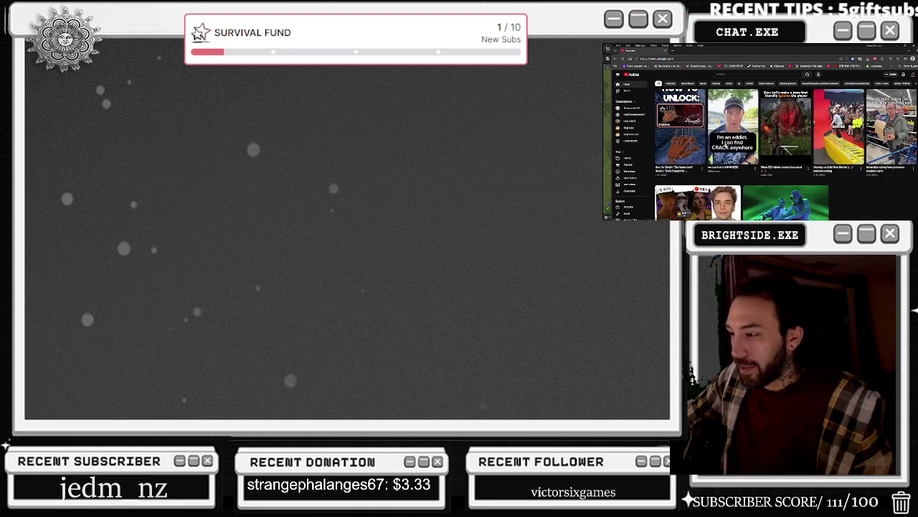
{"action": "scroll", "coordinate": [726, 107], "scroll_direction": "down", "scroll_amount": 2}
{"action": "scroll", "coordinate": [725, 144], "scroll_direction": "down", "scroll_amount": 2}
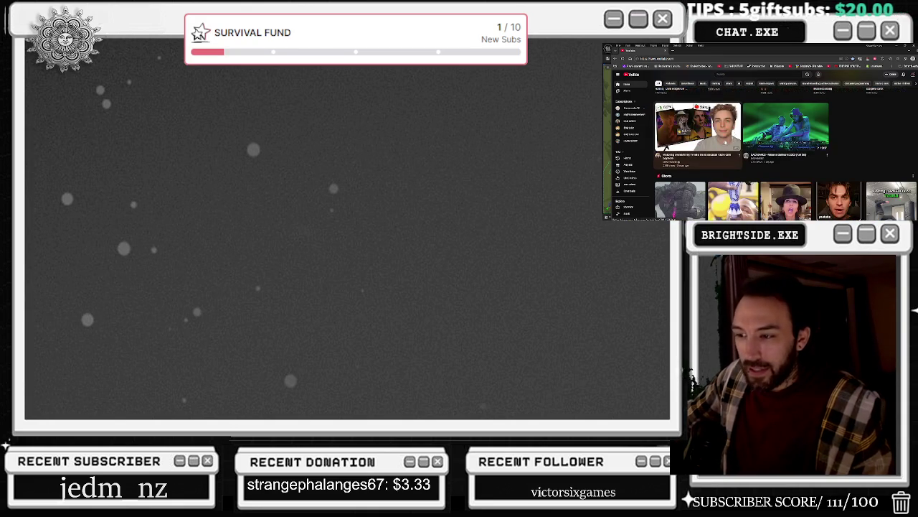
{"action": "scroll", "coordinate": [724, 144], "scroll_direction": "down", "scroll_amount": 4}
{"action": "scroll", "coordinate": [721, 140], "scroll_direction": "up", "scroll_amount": 4}
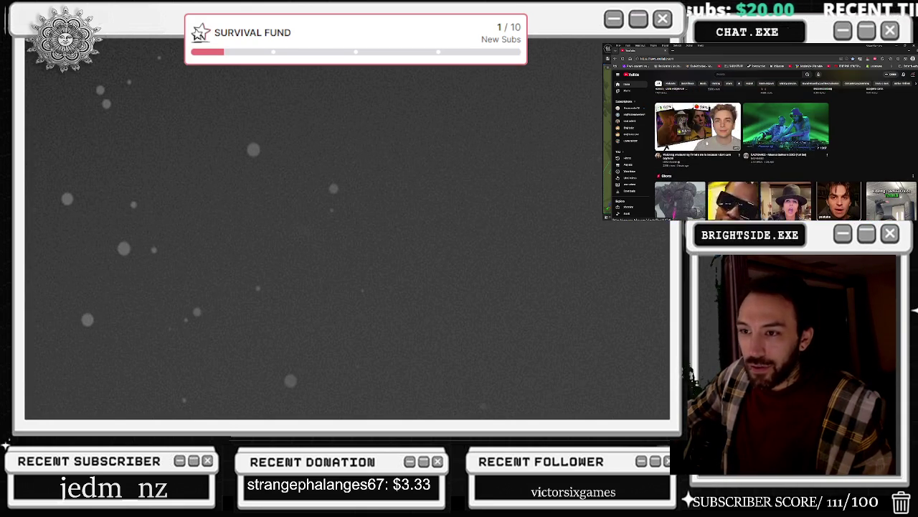
{"action": "scroll", "coordinate": [717, 154], "scroll_direction": "down", "scroll_amount": 3}
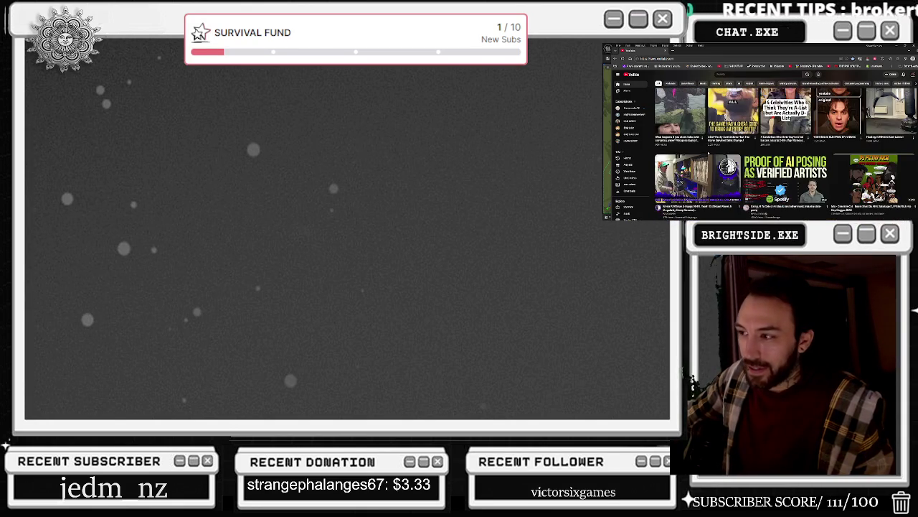
{"action": "scroll", "coordinate": [717, 154], "scroll_direction": "down", "scroll_amount": 2}
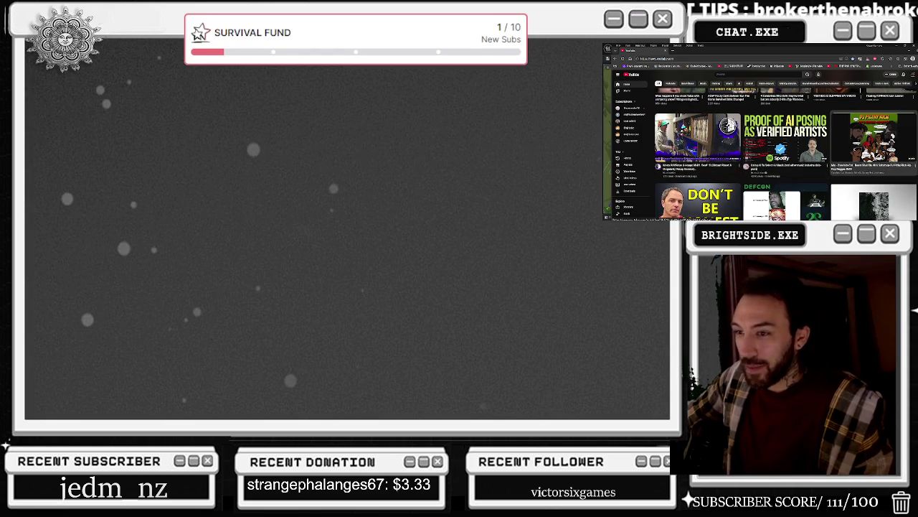
- Open the DJ Filthy Rich mix, check Unreal briefly, and take the video out of theater view
{"action": "left_click", "coordinate": [874, 140]}
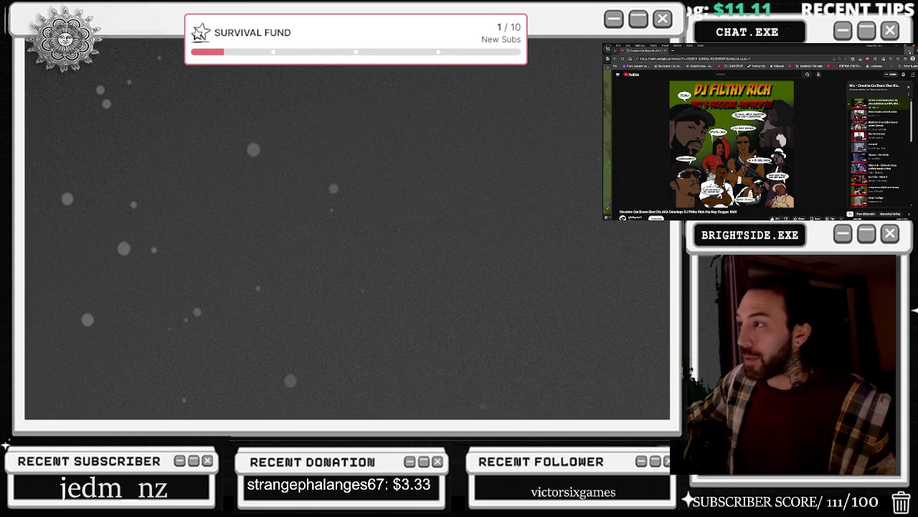
{"action": "key", "text": "alt+Tab"}
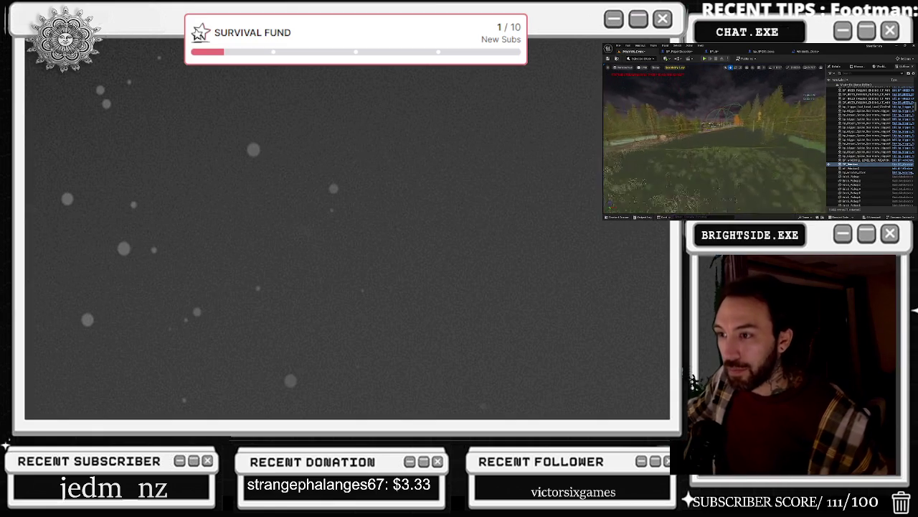
{"action": "key", "text": "alt+Tab"}
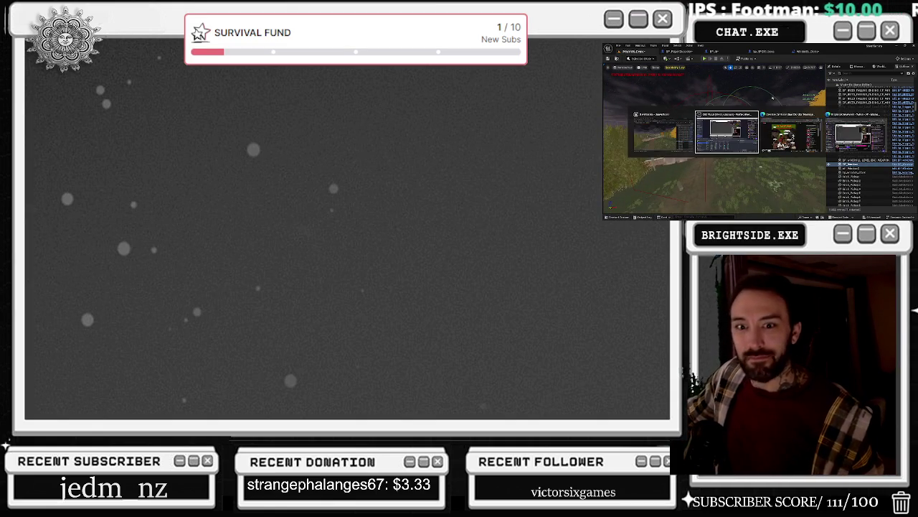
{"action": "key", "text": "alt+Tab"}
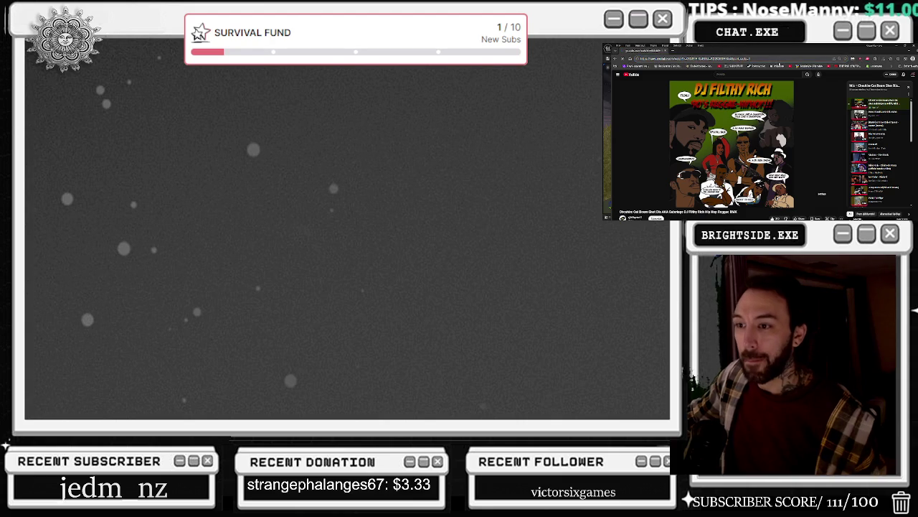
{"action": "left_click", "coordinate": [832, 207]}
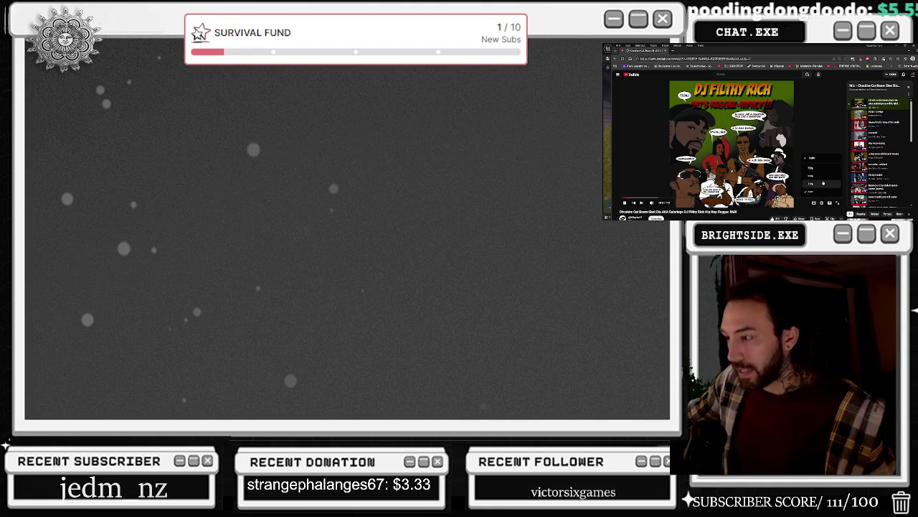
- Return to the Unreal Engine editor with the Windmills_Demo level
{"action": "key", "text": "alt+Tab"}
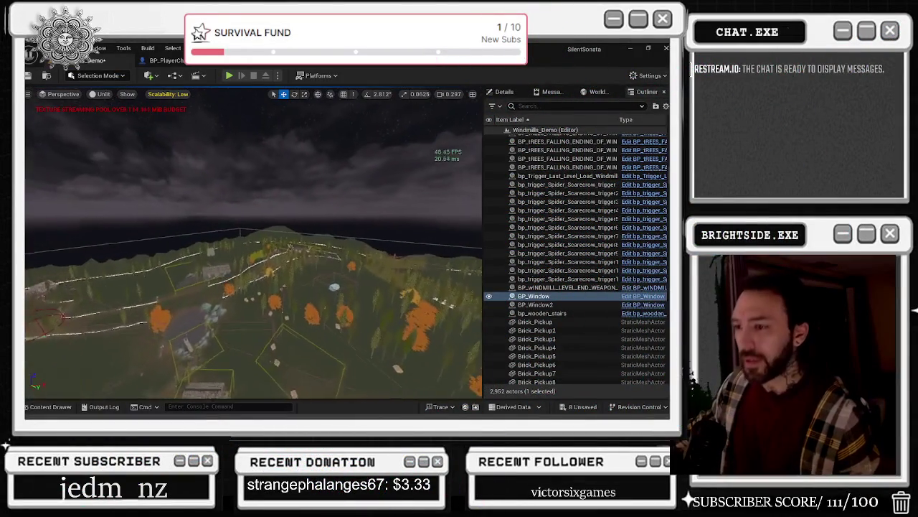
- Select NavMeshBoundsVolume, filter the Outliner by 'POST PRO', and fly over the treeline
{"action": "left_click", "coordinate": [551, 263]}
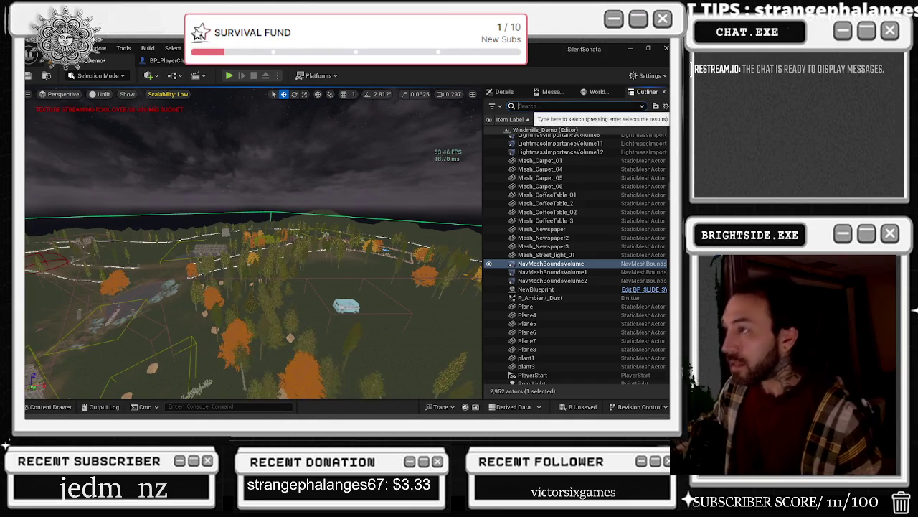
{"action": "type", "text": "POST"}
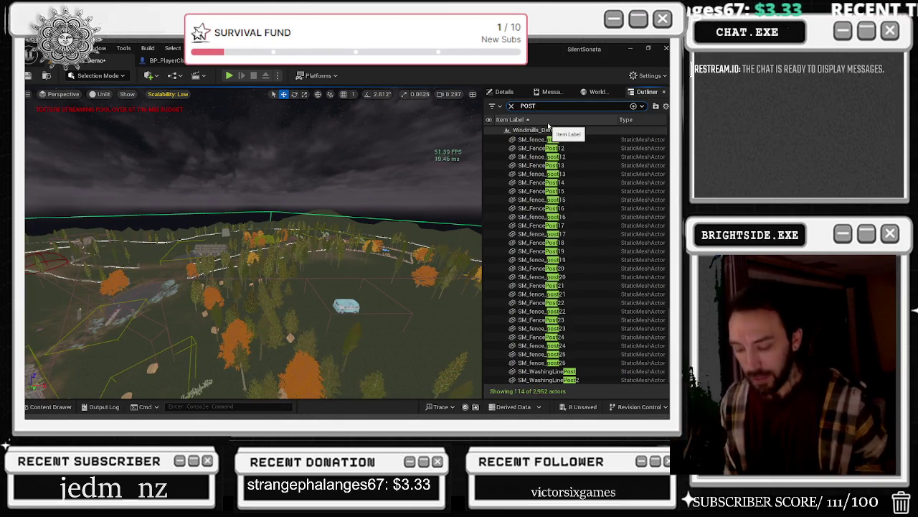
{"action": "type", "text": " PRO"}
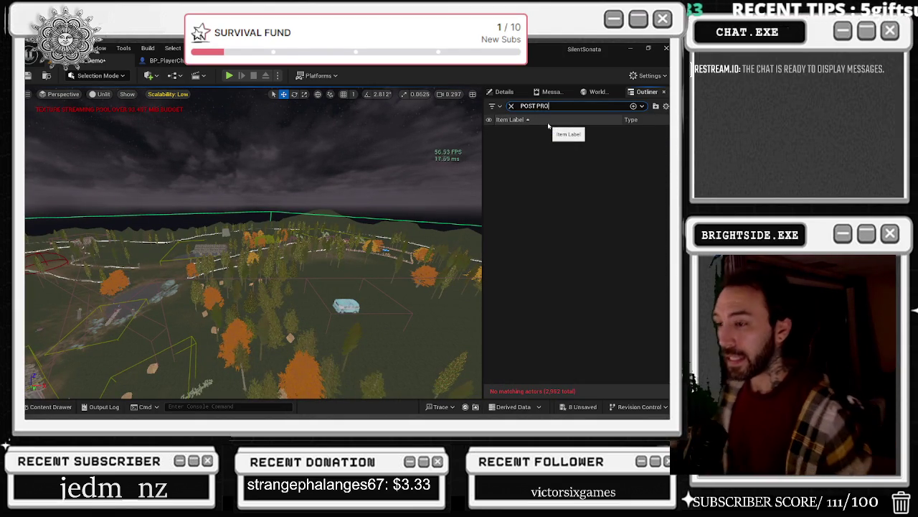
{"action": "mouse_move", "coordinate": [403, 206]}
{"action": "left_mouse_down"}
{"action": "mouse_move", "coordinate": [401, 115]}
{"action": "mouse_move", "coordinate": [401, 149]}
{"action": "left_mouse_up"}
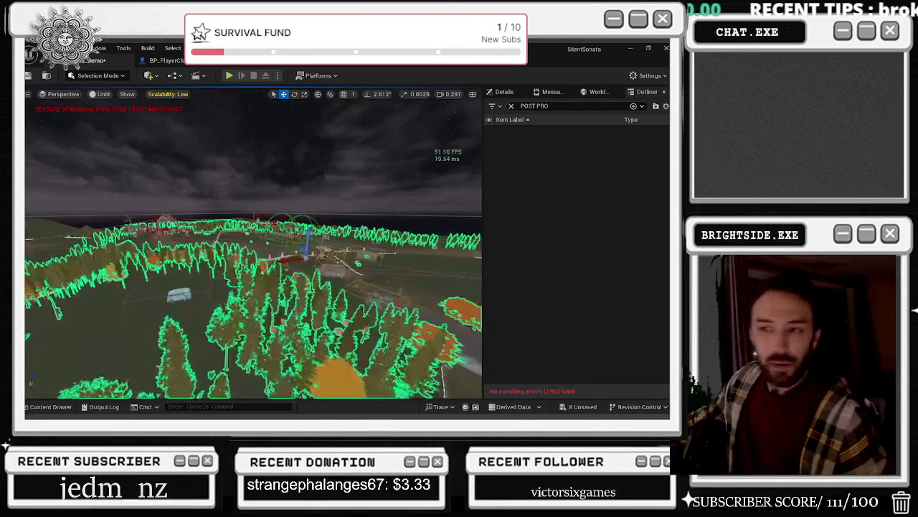
{"action": "left_click", "coordinate": [99, 76]}
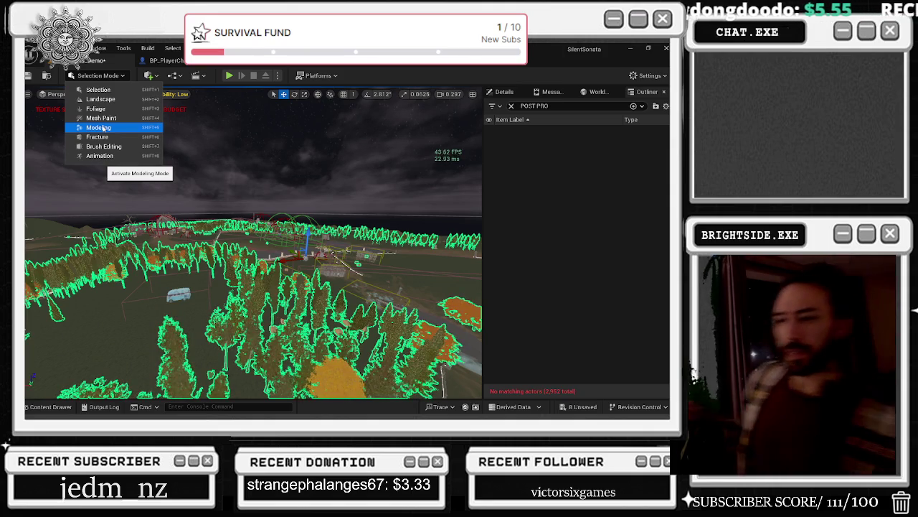
{"action": "key", "text": "Escape"}
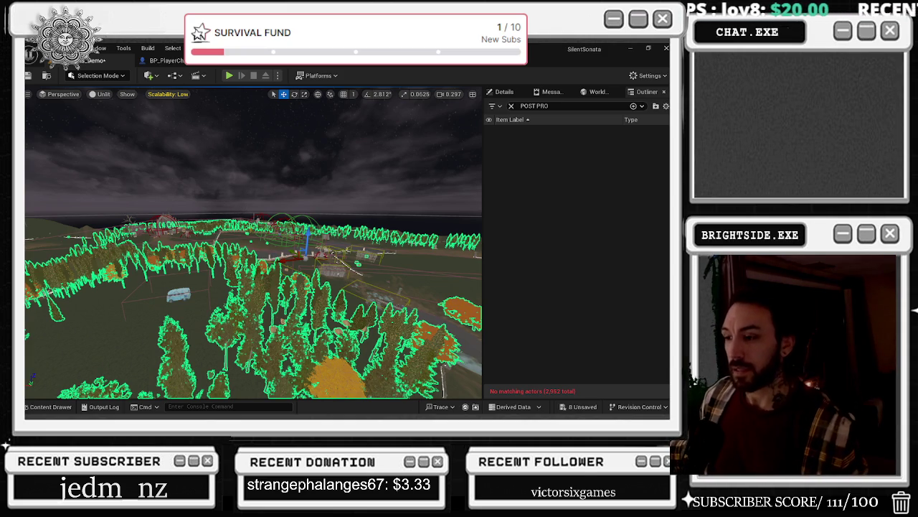
- Fly the camera over the forest, past the bridge and canal, toward the barn
{"action": "key", "text": "w"}
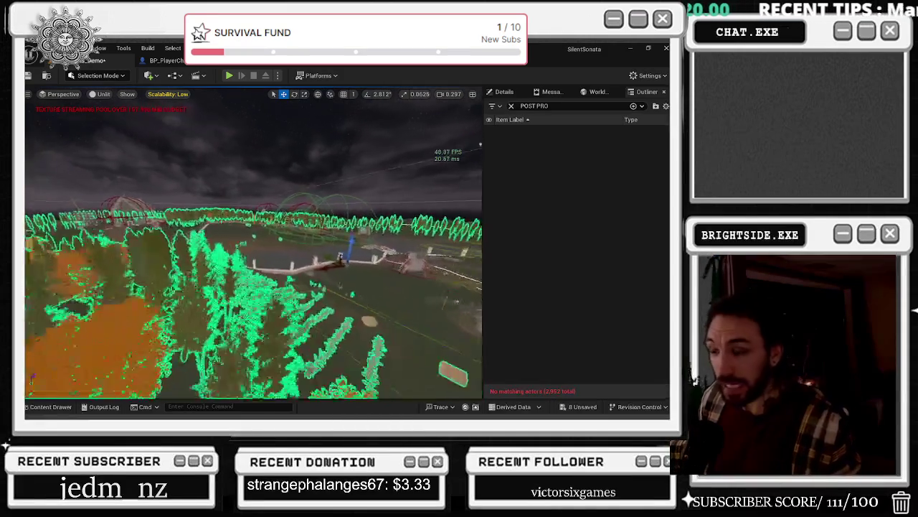
{"action": "key", "text": "w"}
{"action": "key", "text": "w"}
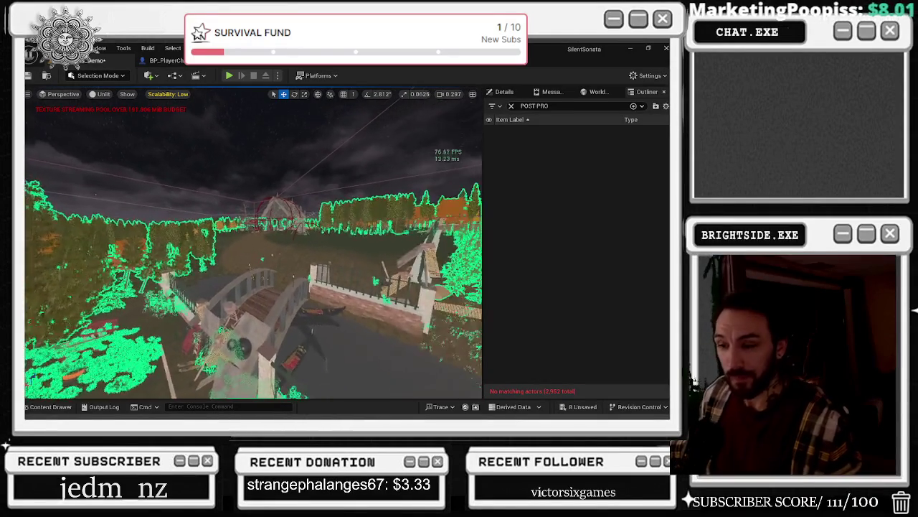
{"action": "key", "text": "w"}
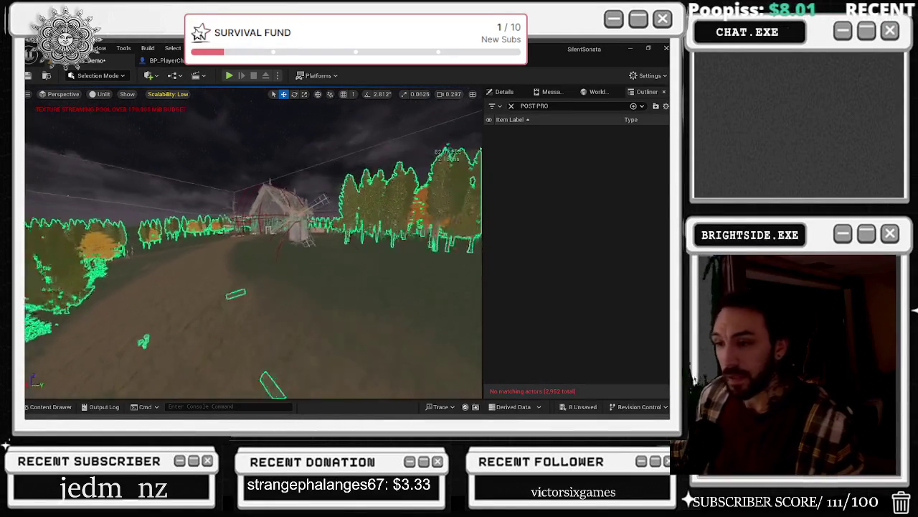
{"action": "key", "text": "w"}
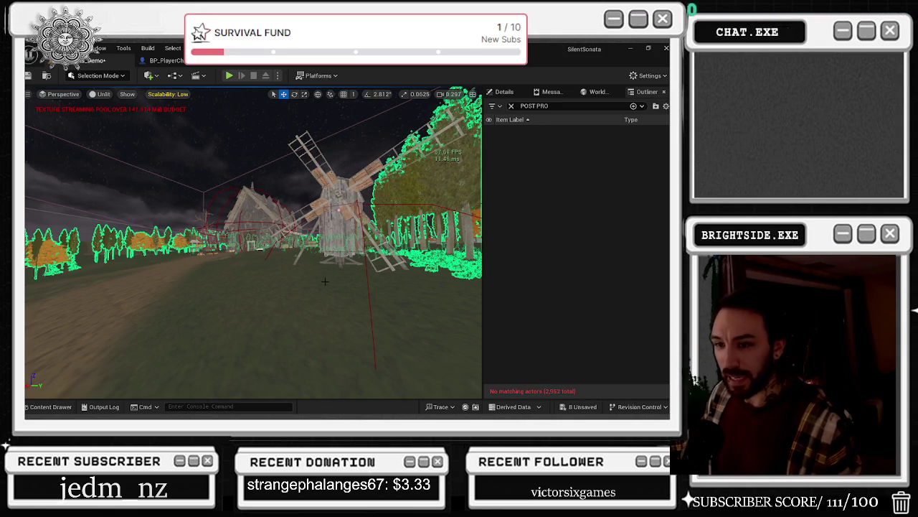
- Fly through the barn and across the crop field to the farmhouse, selecting its garage door
{"action": "key", "text": "w"}
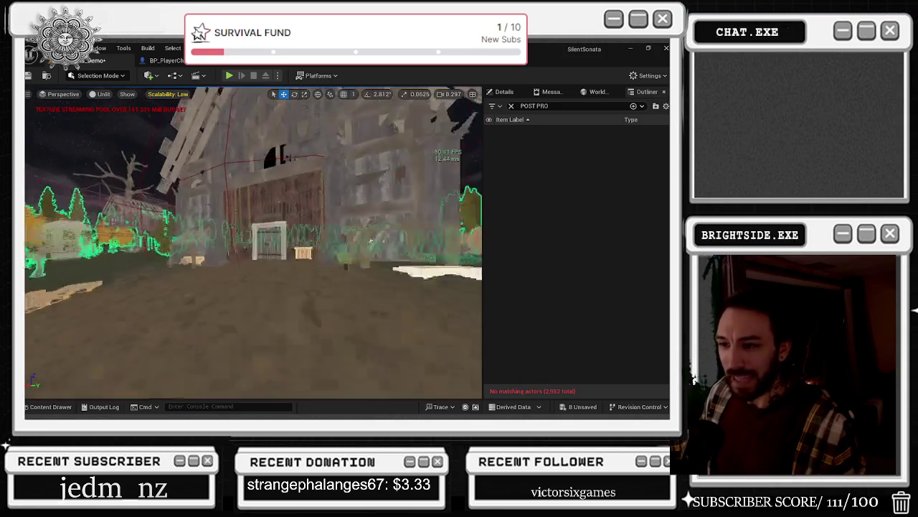
{"action": "key", "text": "w"}
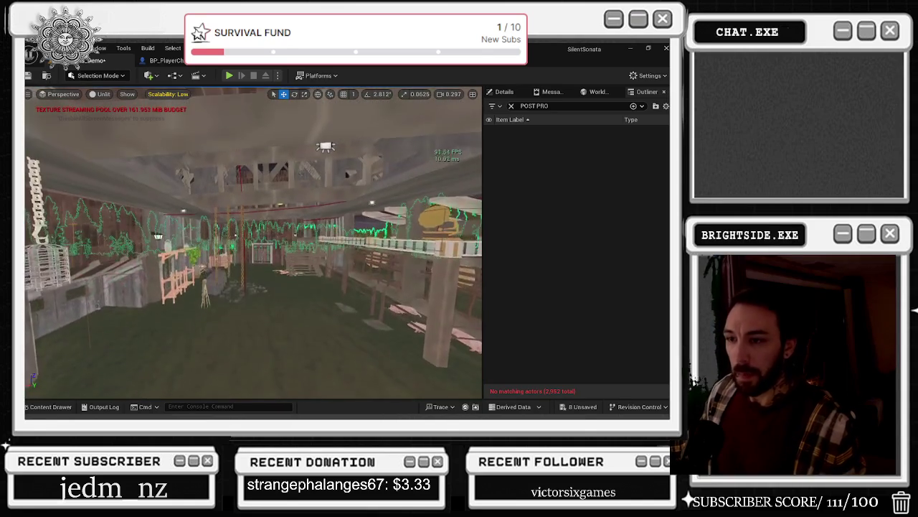
{"action": "key", "text": "w"}
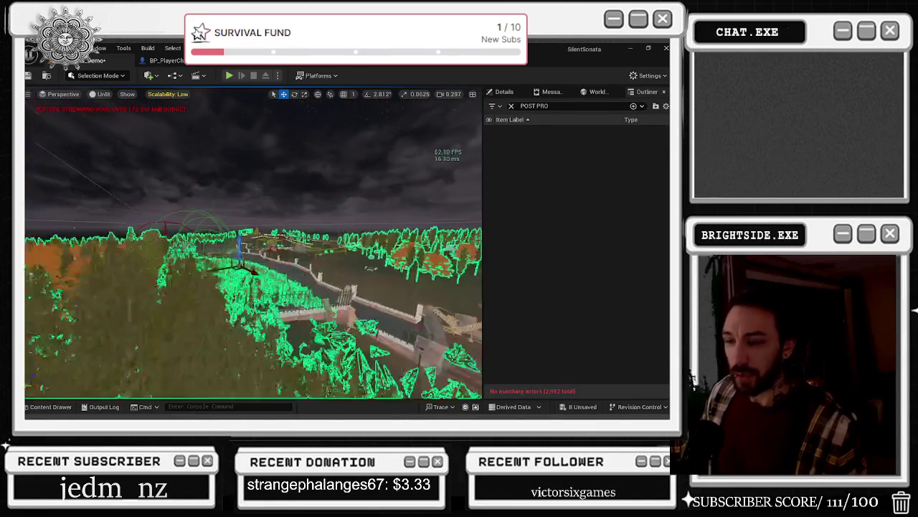
{"action": "key", "text": "w"}
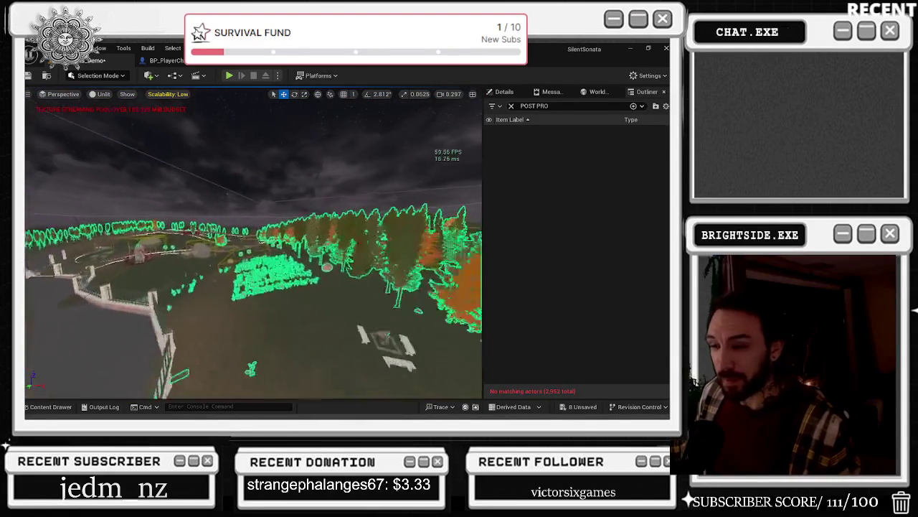
{"action": "key", "text": "w"}
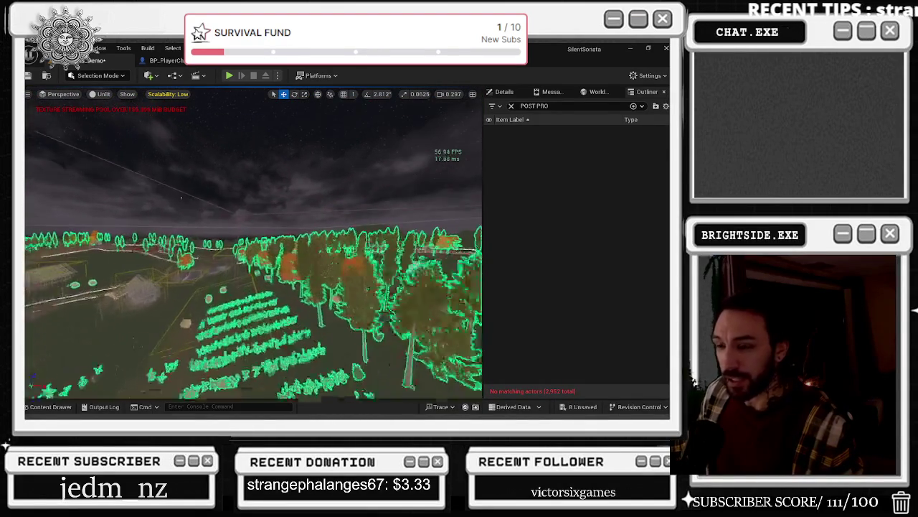
{"action": "key", "text": "w"}
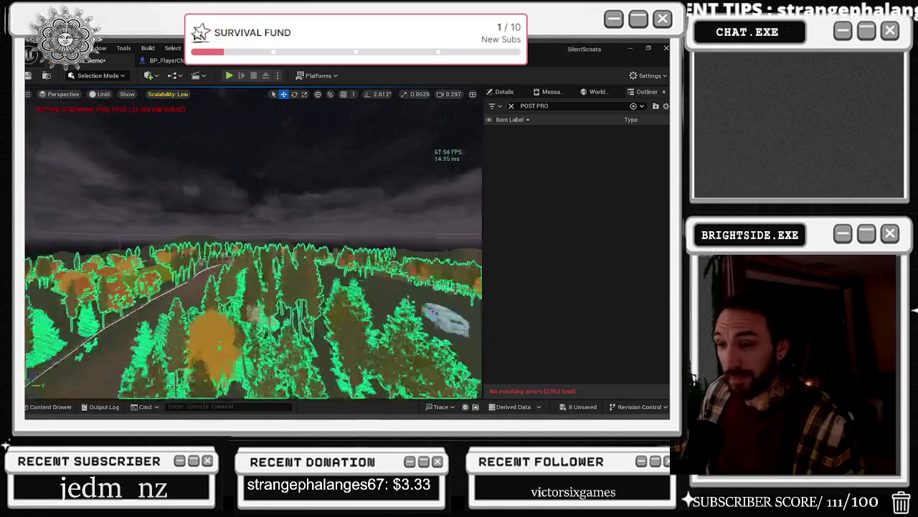
{"action": "key", "text": "w"}
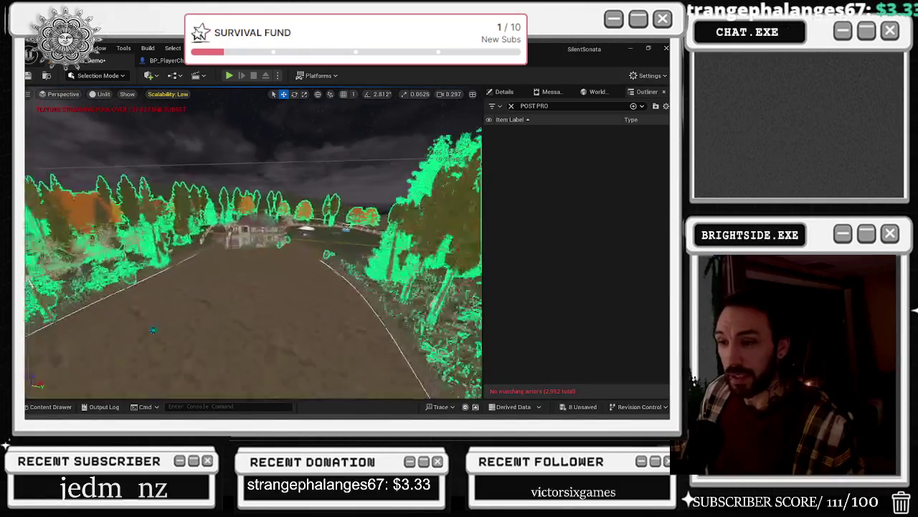
{"action": "key", "text": "w"}
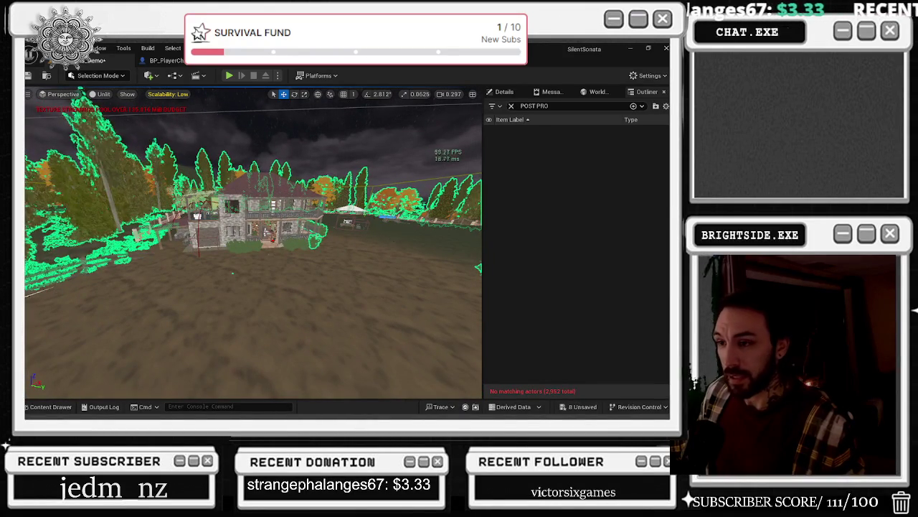
{"action": "left_click", "coordinate": [203, 238]}
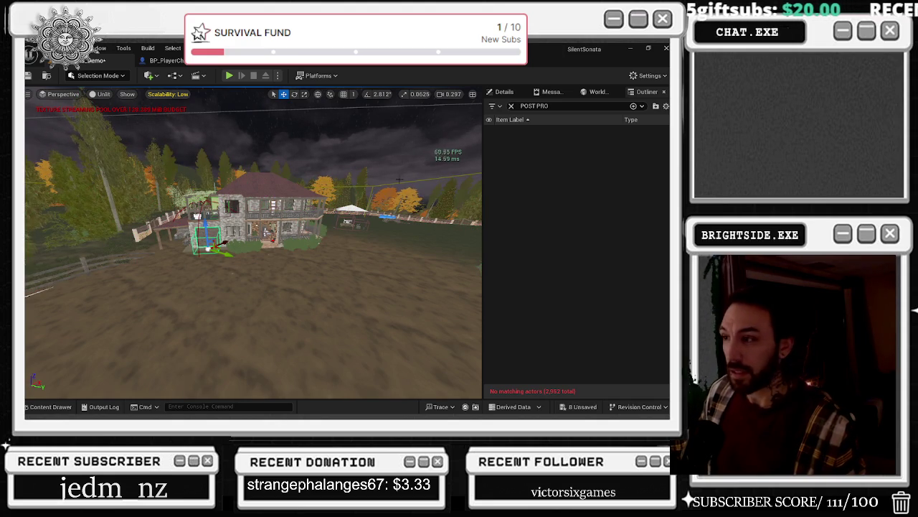
{"action": "key", "text": "f"}
{"action": "key", "text": "ctrl+e"}
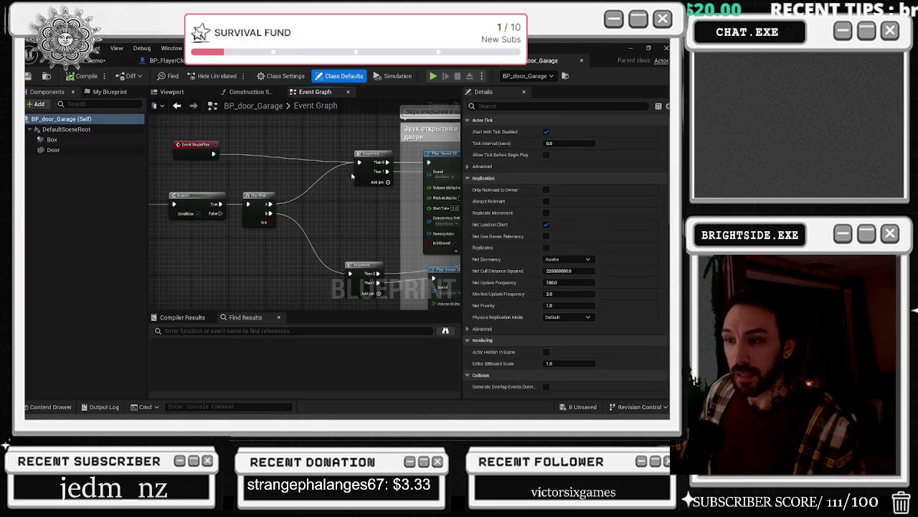
{"action": "scroll", "coordinate": [282, 172], "scroll_direction": "down", "scroll_amount": 3}
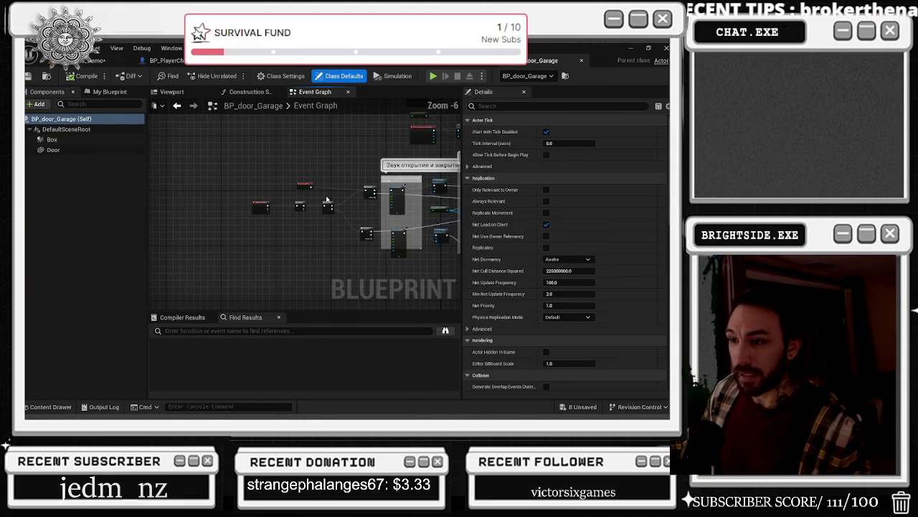
{"action": "scroll", "coordinate": [362, 171], "scroll_direction": "up", "scroll_amount": 4}
{"action": "scroll", "coordinate": [308, 187], "scroll_direction": "down", "scroll_amount": 4}
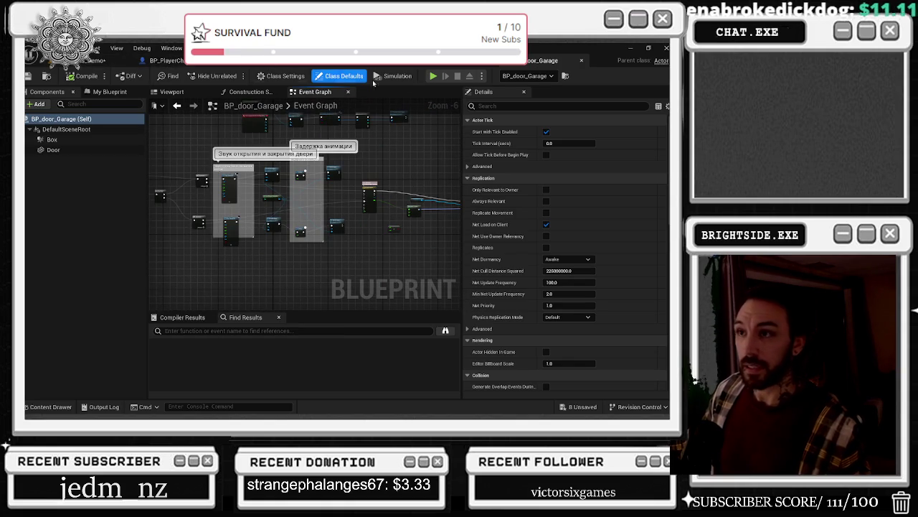
{"action": "key", "text": "ctrl+w"}
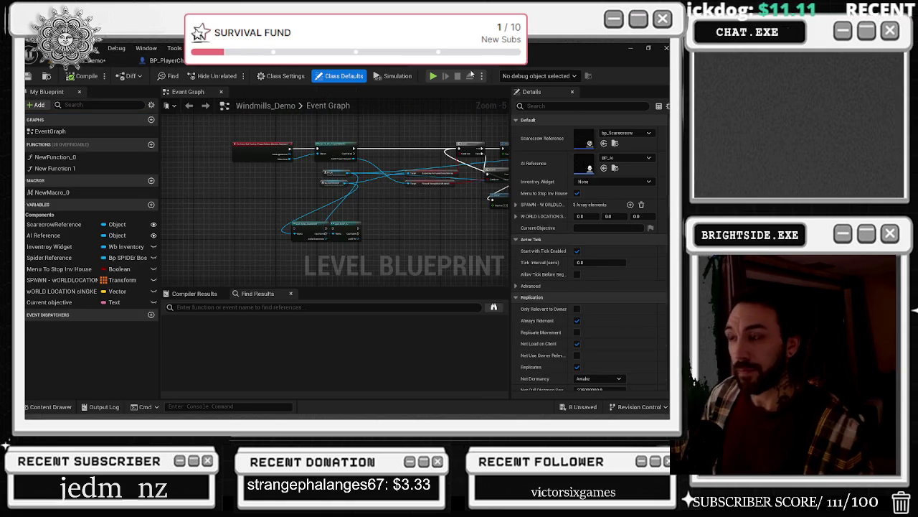
{"action": "left_click_drag", "start_coordinate": [265, 144], "coordinate": [165, 158]}
{"action": "left_click", "coordinate": [87, 61]}
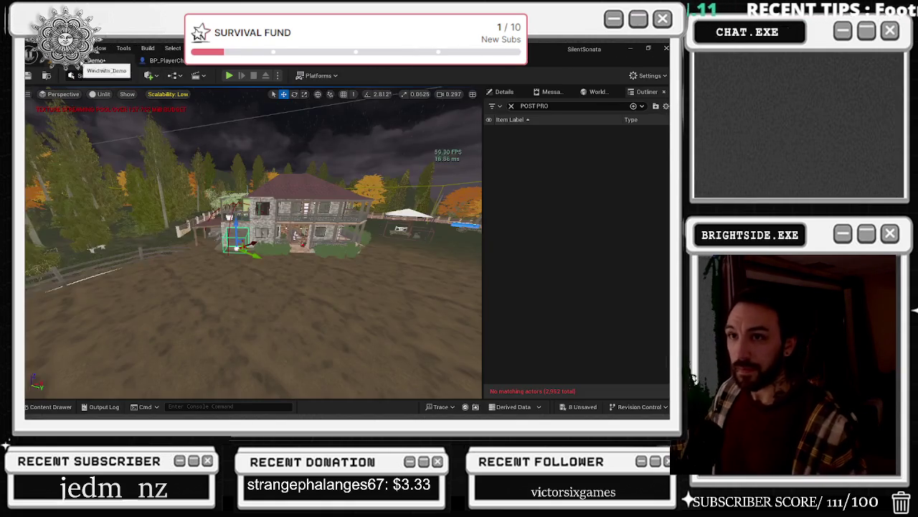
{"action": "mouse_move", "coordinate": [251, 251]}
{"action": "left_mouse_down"}
{"action": "mouse_move", "coordinate": [309, 222]}
{"action": "mouse_move", "coordinate": [309, 208]}
{"action": "mouse_move", "coordinate": [273, 209]}
{"action": "mouse_move", "coordinate": [273, 180]}
{"action": "mouse_move", "coordinate": [337, 172]}
{"action": "left_mouse_up"}
{"action": "left_click", "coordinate": [511, 106]}
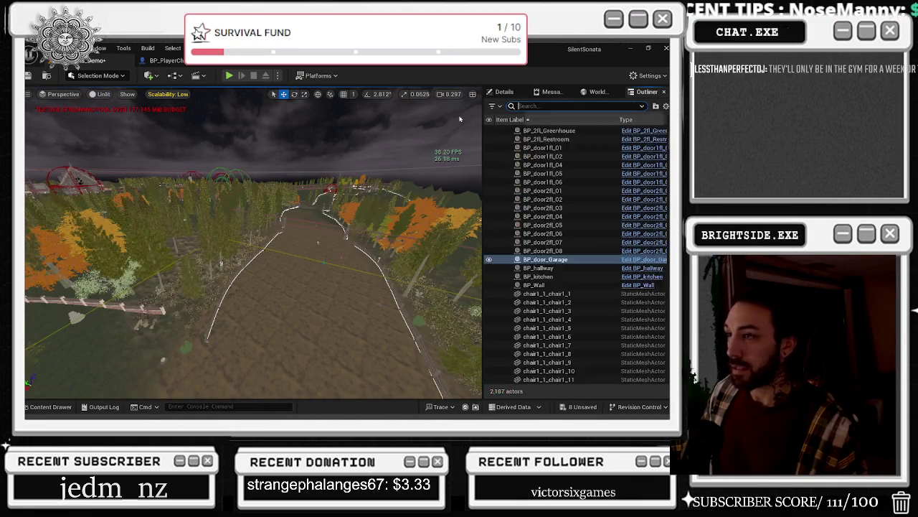
- Cycle through the toolbar's Blueprint, Quick Add and sequence menus, ending on the Quick Add list
{"action": "left_click", "coordinate": [174, 75]}
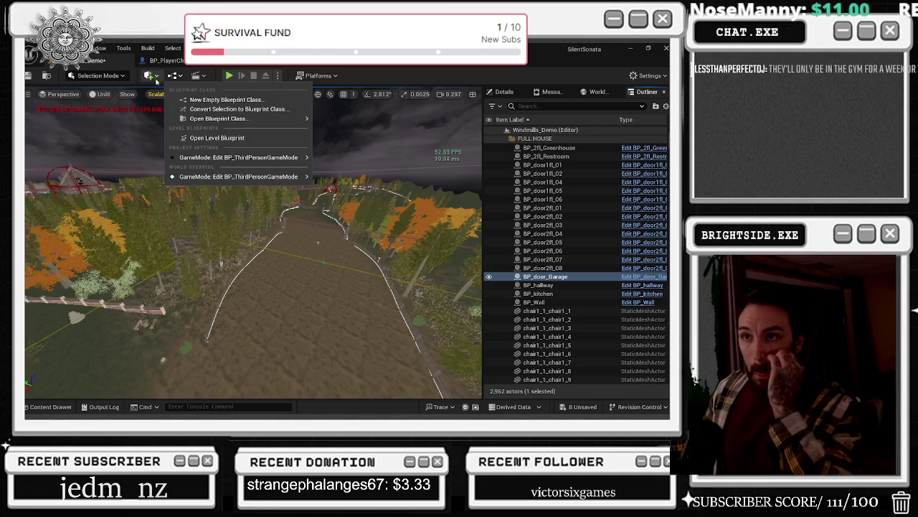
{"action": "left_click", "coordinate": [151, 75]}
{"action": "left_click", "coordinate": [151, 75]}
{"action": "left_click", "coordinate": [203, 77]}
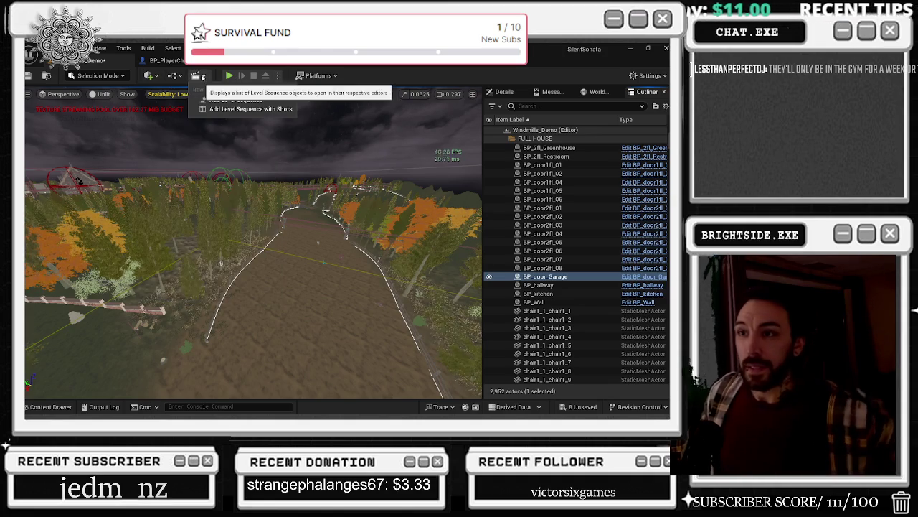
{"action": "left_click", "coordinate": [175, 79]}
{"action": "left_click", "coordinate": [174, 78]}
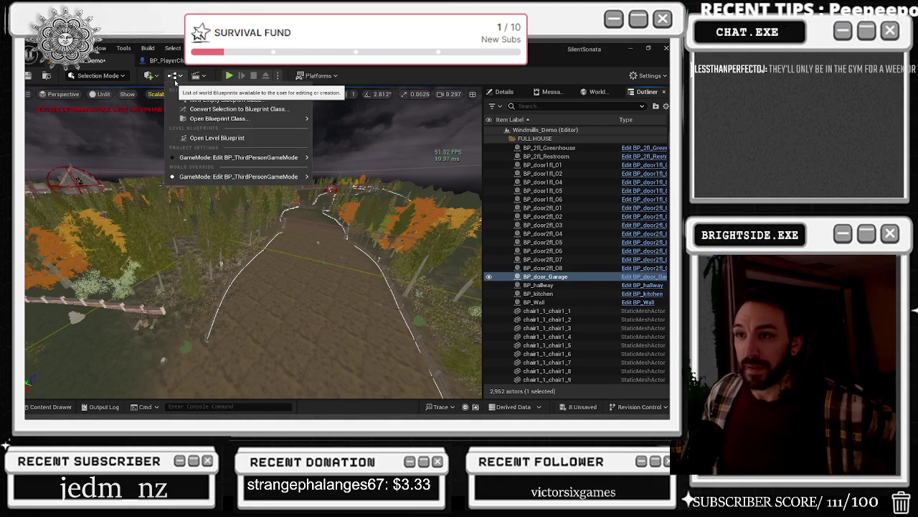
{"action": "left_click", "coordinate": [152, 75]}
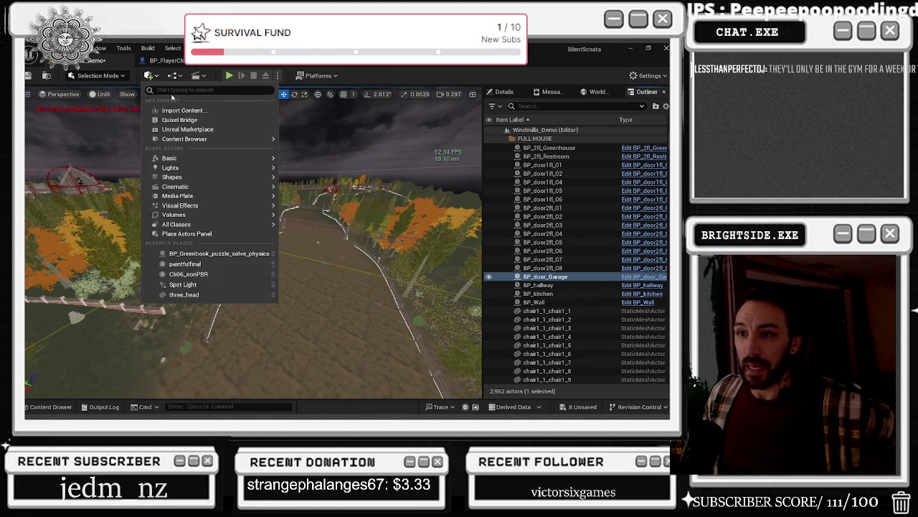
- Filter the Volumes submenu and place a Post Process Volume in the level
{"action": "mouse_move", "coordinate": [190, 184]}
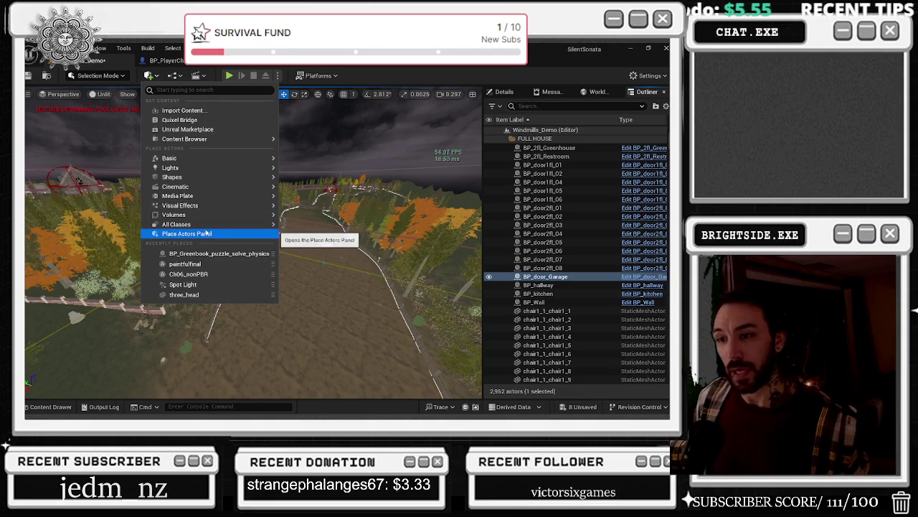
{"action": "mouse_move", "coordinate": [186, 214]}
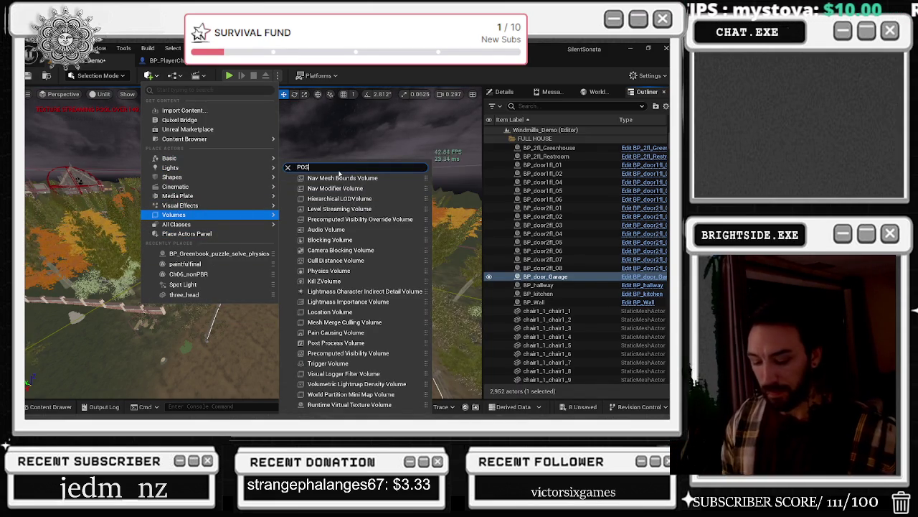
{"action": "type", "text": "T"}
{"action": "left_click", "coordinate": [307, 228]}
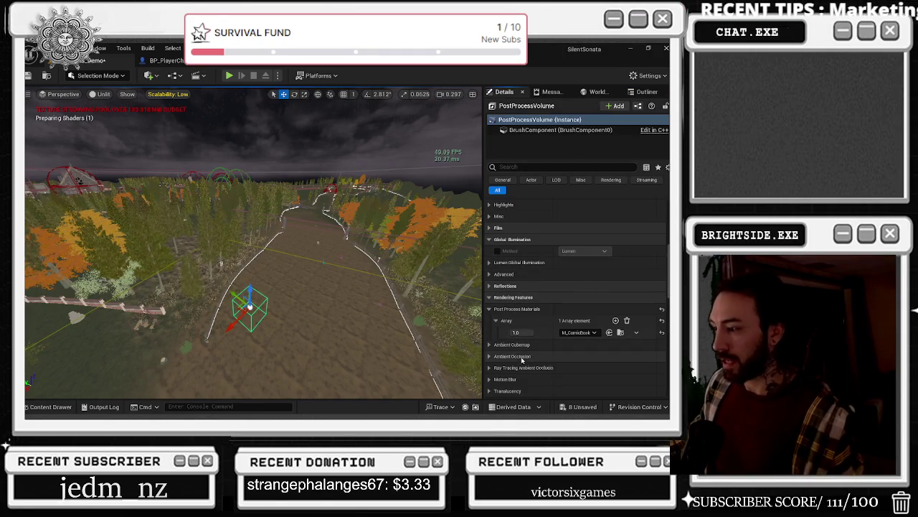
- Tick Infinite Extent (Unbound) on the volume via a Details search for 'BOUND', then start Play
{"action": "left_click", "coordinate": [545, 166]}
{"action": "type", "text": "EN"}
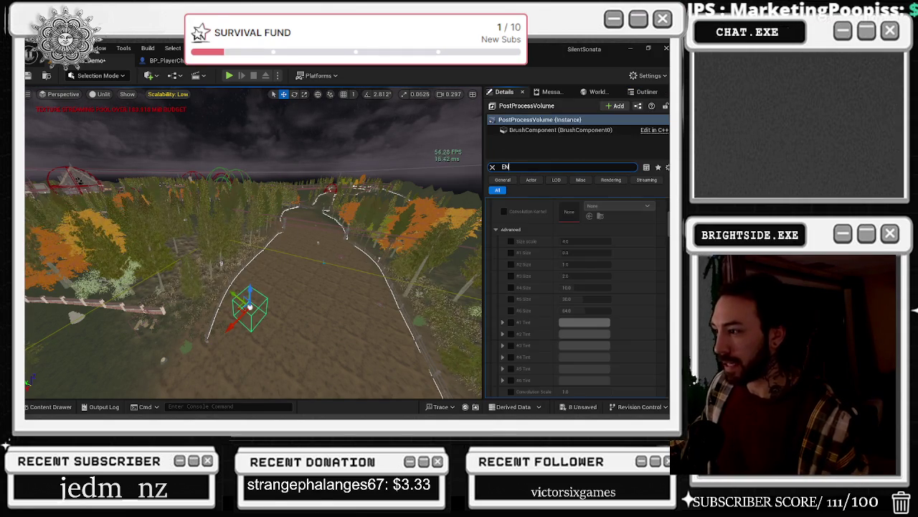
{"action": "type", "text": "D"}
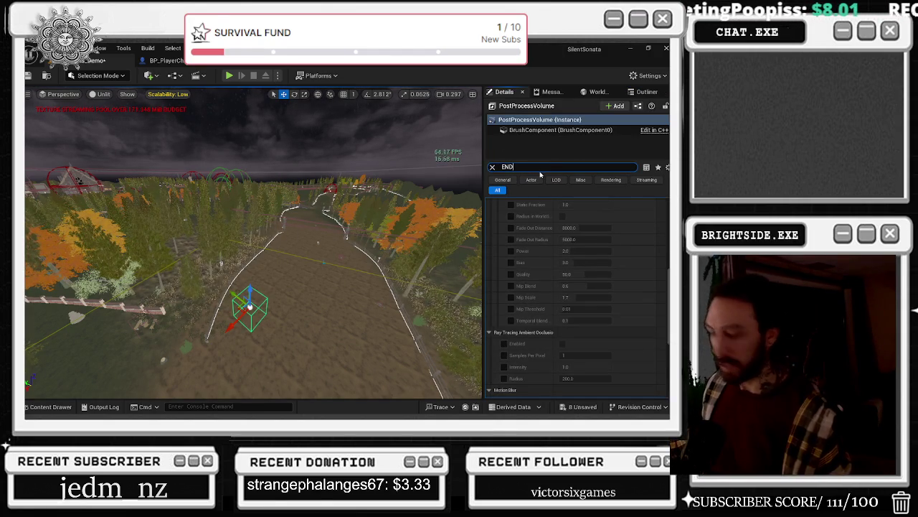
{"action": "type", "text": "LE"}
{"action": "key", "text": "ctrl+a"}
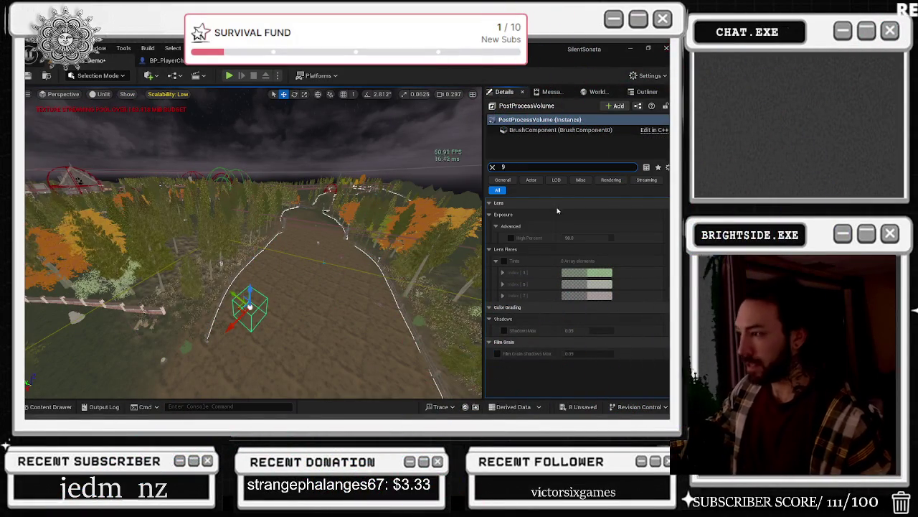
{"action": "type", "text": "BOUND"}
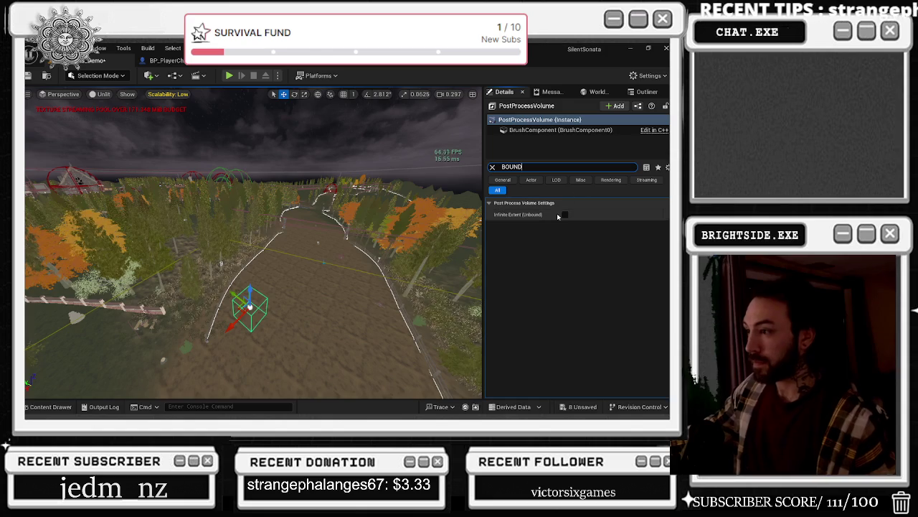
{"action": "left_click", "coordinate": [564, 215]}
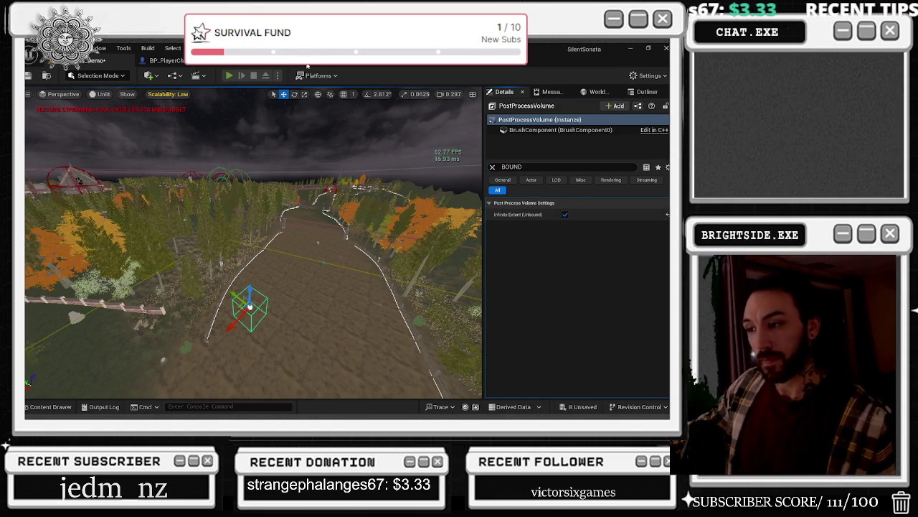
{"action": "left_click", "coordinate": [229, 75]}
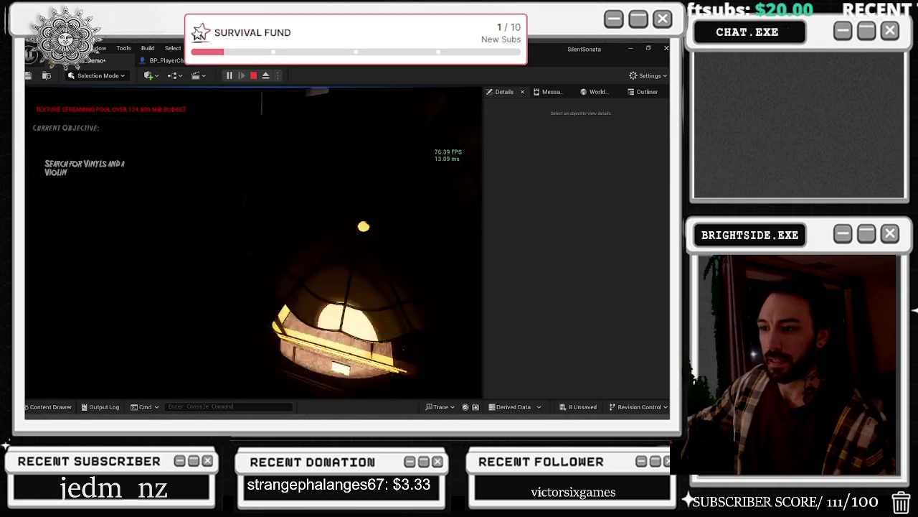
- Collect the first vinyl record, then stop the play session
{"action": "key", "text": "e"}
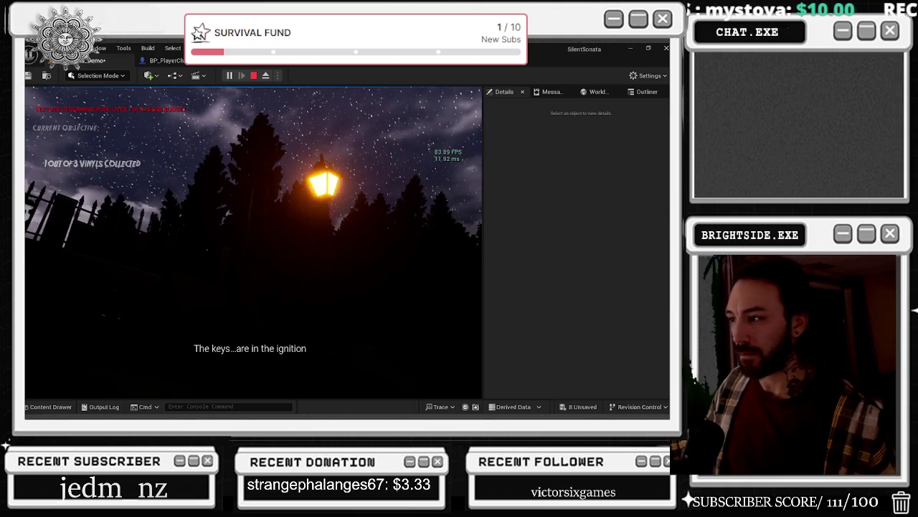
{"action": "key", "text": "Escape"}
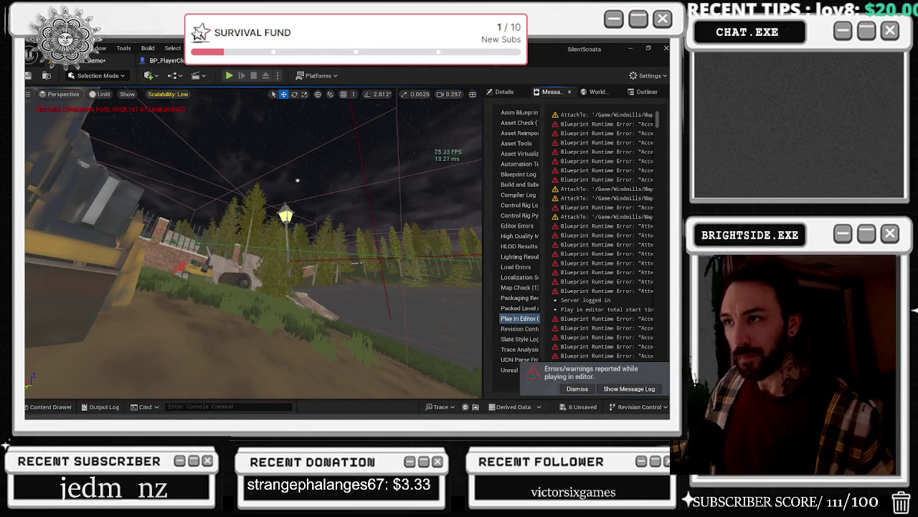
- Check the BP_AI, bp_SPIDEr_boss and BP_PlayerCharacter Blueprints, then return to the Windmills_Demo level
{"action": "left_click", "coordinate": [269, 61]}
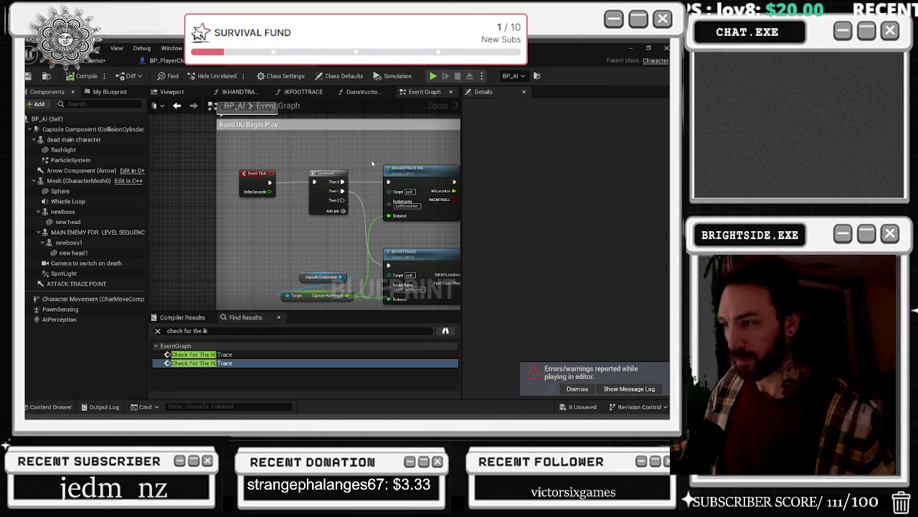
{"action": "scroll", "coordinate": [372, 163], "scroll_direction": "down", "scroll_amount": 1}
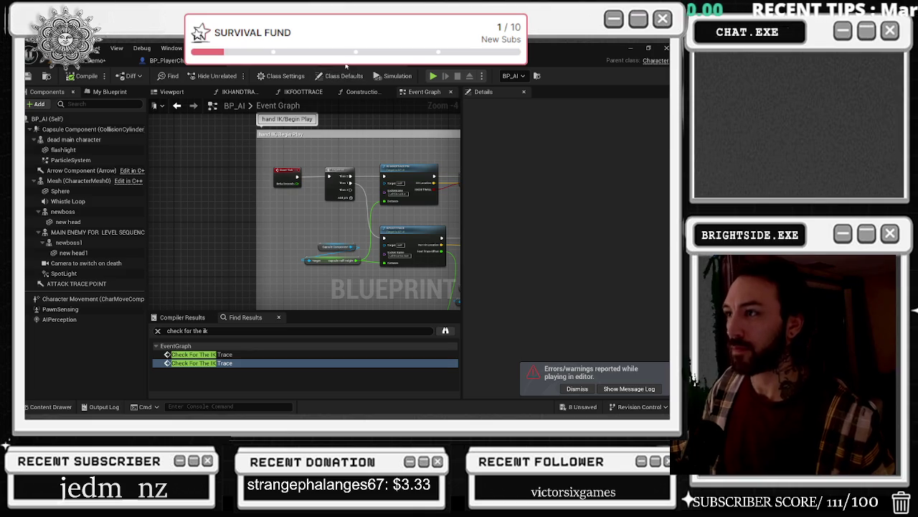
{"action": "left_click", "coordinate": [346, 64]}
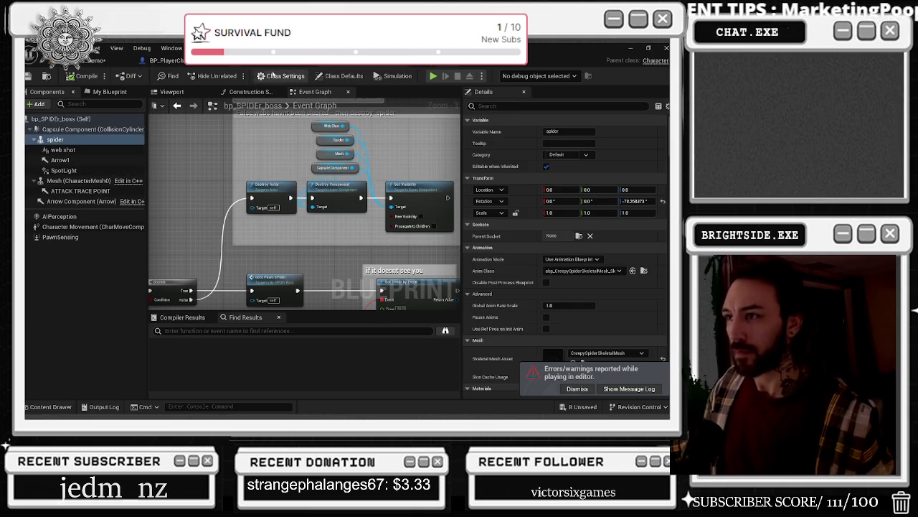
{"action": "left_click", "coordinate": [164, 61]}
{"action": "left_click", "coordinate": [97, 60]}
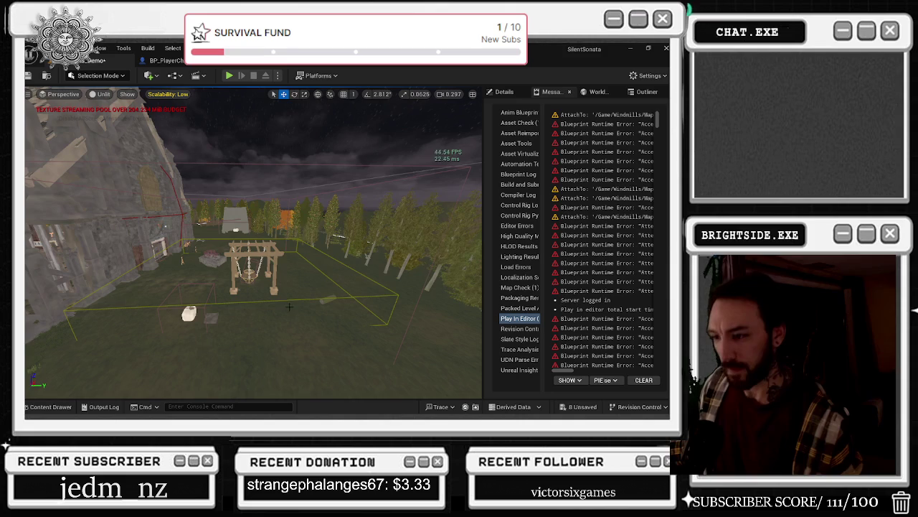
- Select the BP_Moving_Chains2 actor and open its BP_Moving_Chains Blueprint
{"action": "left_click", "coordinate": [506, 94]}
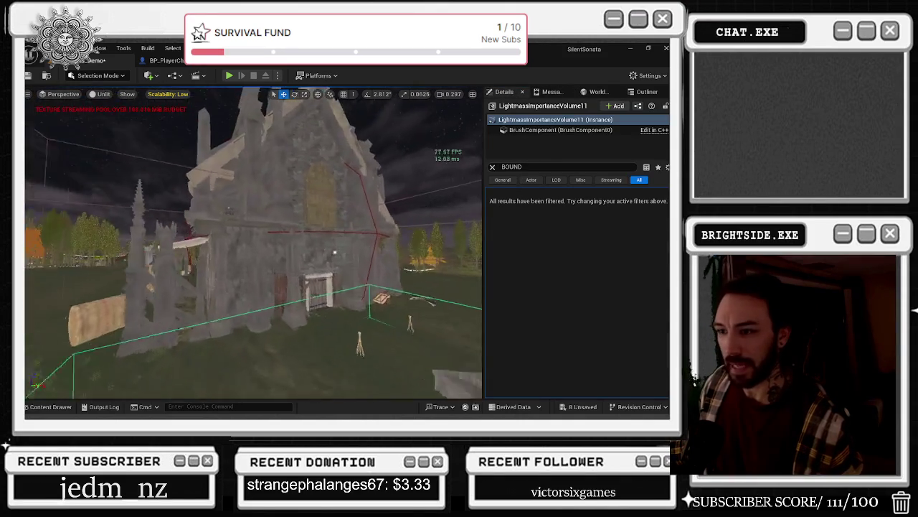
{"action": "left_click", "coordinate": [408, 223]}
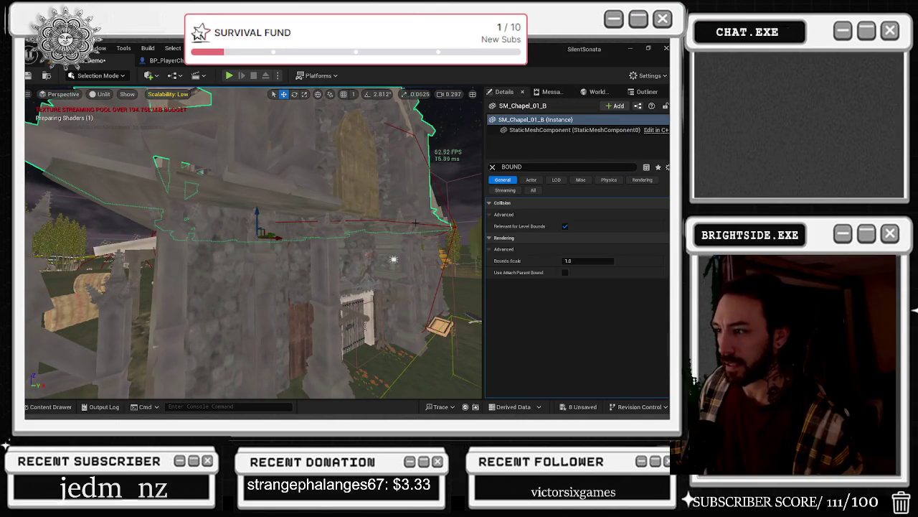
{"action": "left_click", "coordinate": [385, 222]}
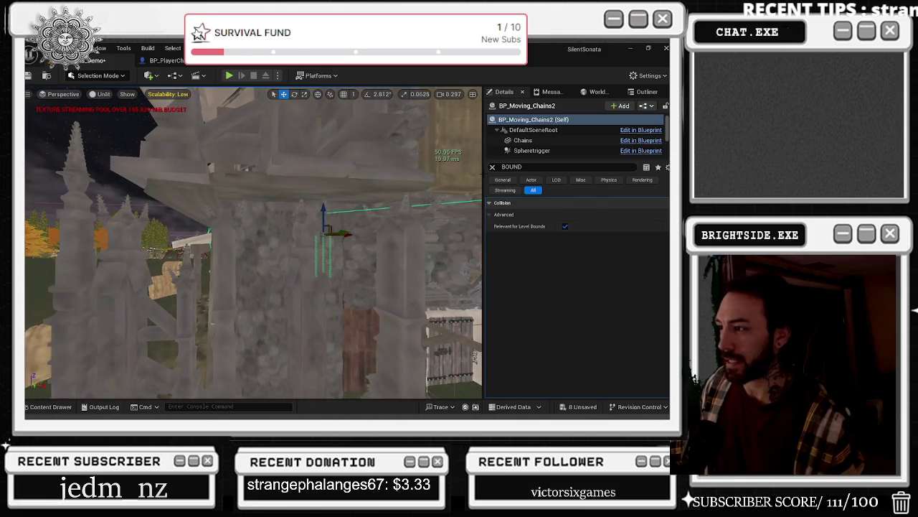
{"action": "left_click", "coordinate": [538, 60]}
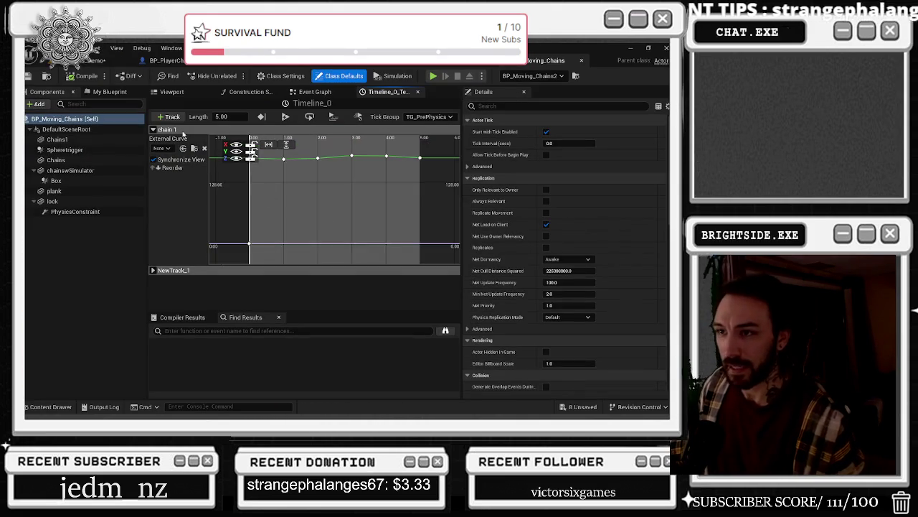
- Inspect the BP_Moving_Chains Viewport preview and pan around its Event Graph
{"action": "left_click", "coordinate": [171, 94]}
{"action": "left_click", "coordinate": [315, 91]}
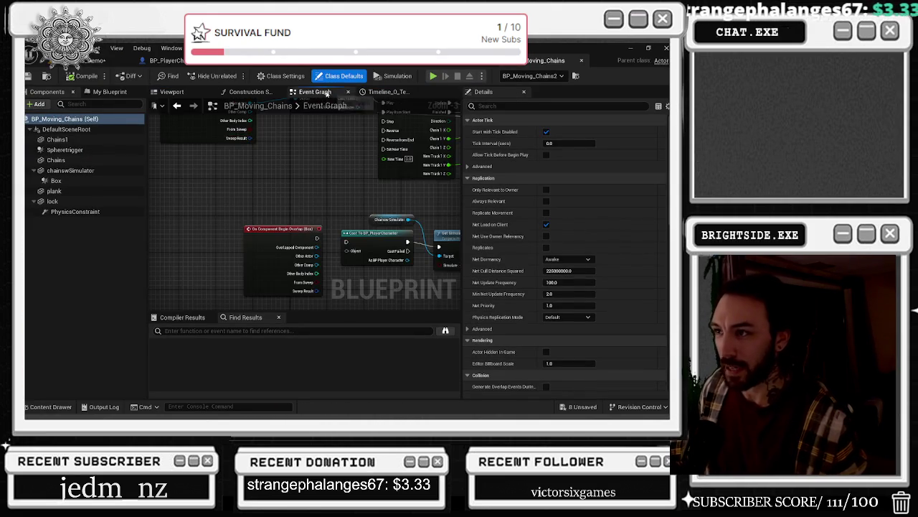
{"action": "scroll", "coordinate": [273, 143], "scroll_direction": "down", "scroll_amount": 5}
{"action": "left_click_drag", "start_coordinate": [274, 119], "coordinate": [298, 157]}
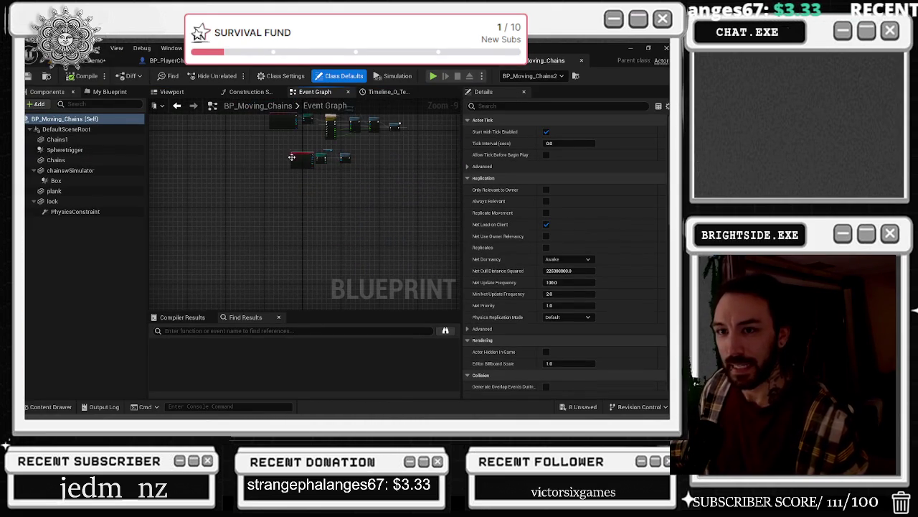
- Close BP_Moving_Chains and move through bp_SPIDEr_boss to the BP_PlayerCharacter tab
{"action": "left_click", "coordinate": [581, 63]}
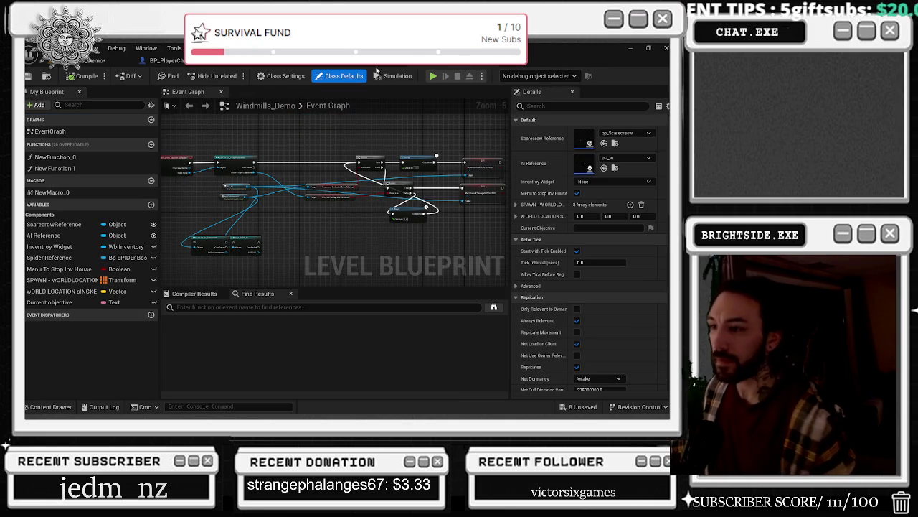
{"action": "left_click", "coordinate": [353, 62]}
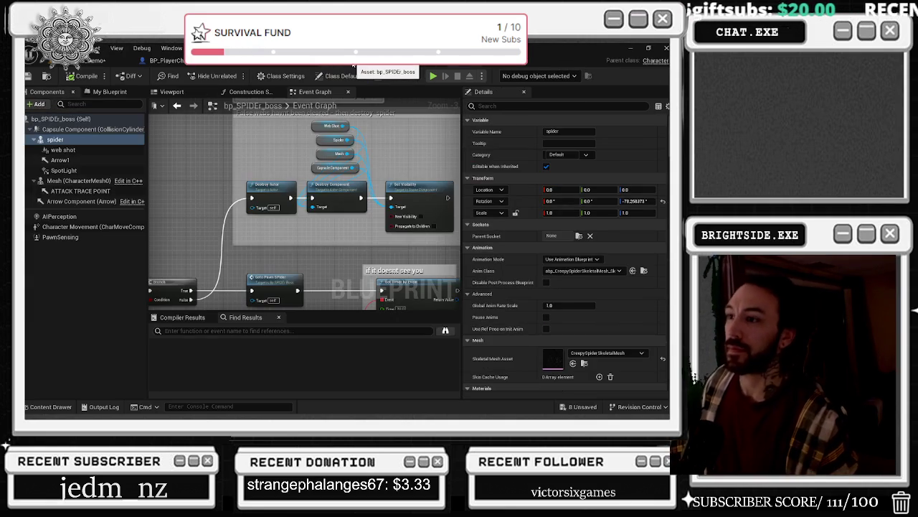
{"action": "left_click", "coordinate": [247, 63]}
{"action": "left_click", "coordinate": [184, 62]}
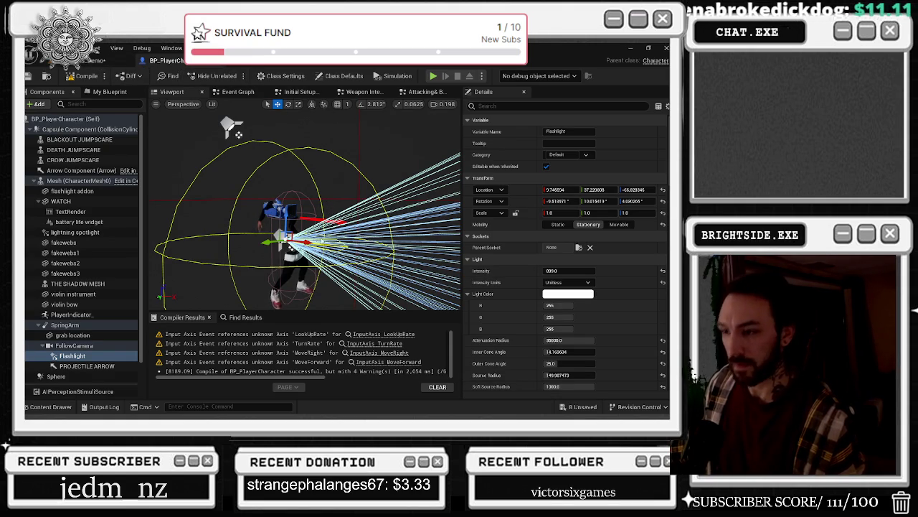
- Search BP_PlayerCharacter's Event Graph for 'TICK'
{"action": "scroll", "coordinate": [239, 134], "scroll_direction": "up", "scroll_amount": 3}
{"action": "left_click", "coordinate": [239, 93]}
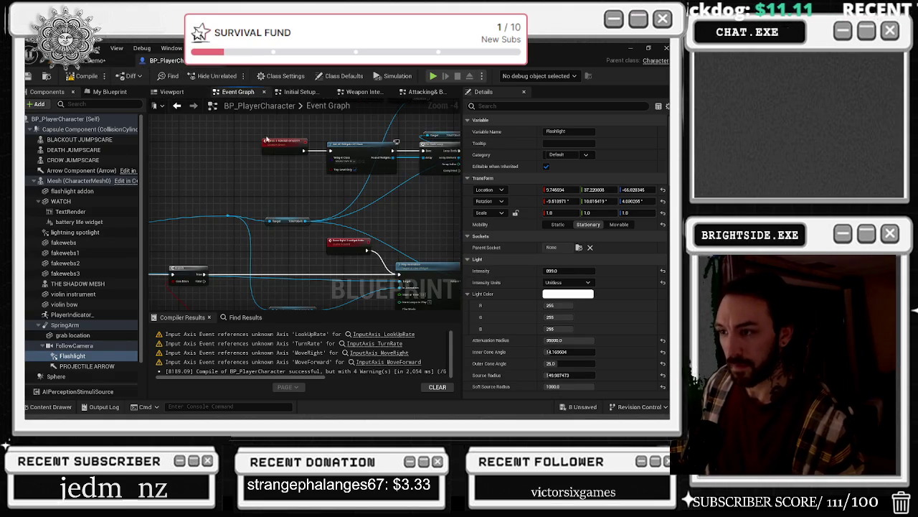
{"action": "key", "text": "ctrl+f"}
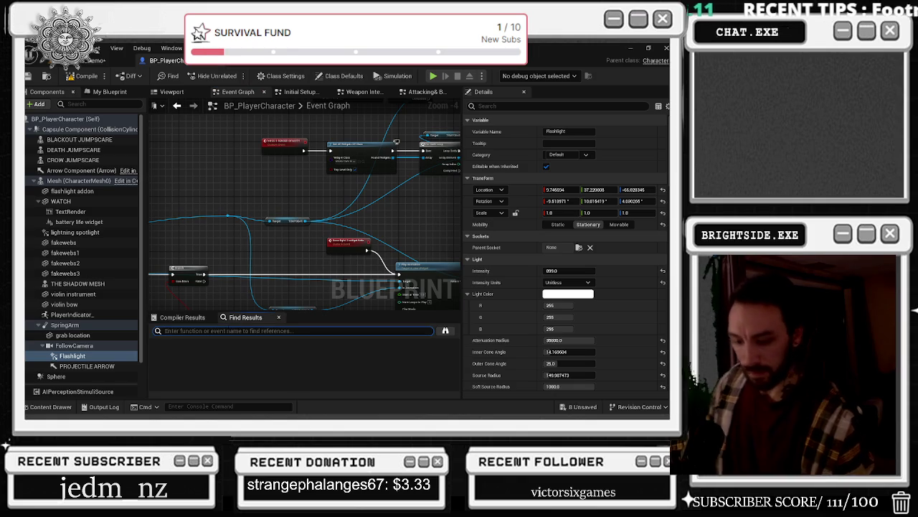
{"action": "type", "text": "TICK"}
{"action": "key", "text": "Return"}
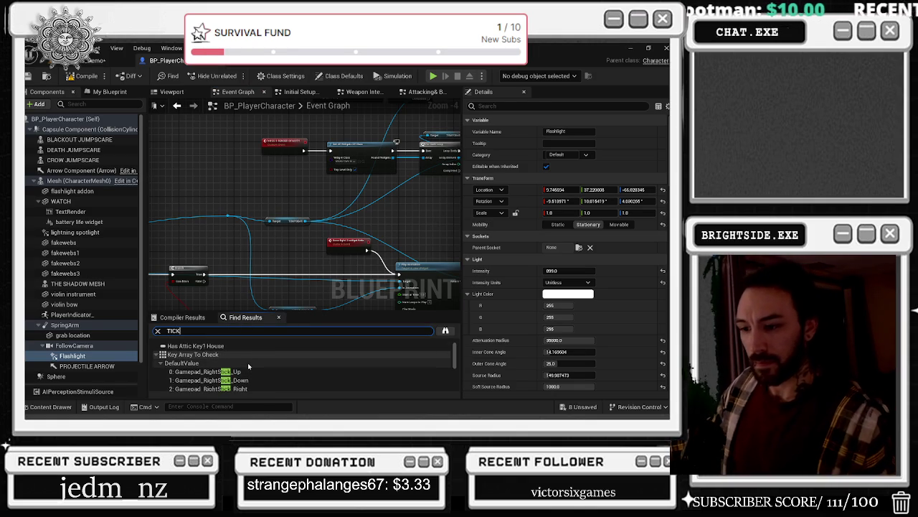
{"action": "scroll", "coordinate": [247, 364], "scroll_direction": "down", "scroll_amount": 5}
- Jump to Event Tick and wire its Sequence Then pin into the flashlight's Set World Rotation
{"action": "left_click", "coordinate": [238, 345]}
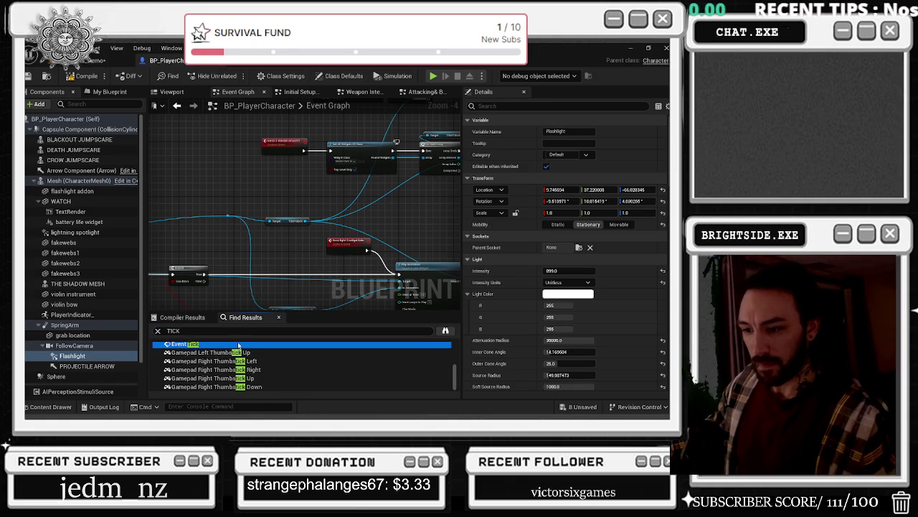
{"action": "double_click", "coordinate": [238, 345]}
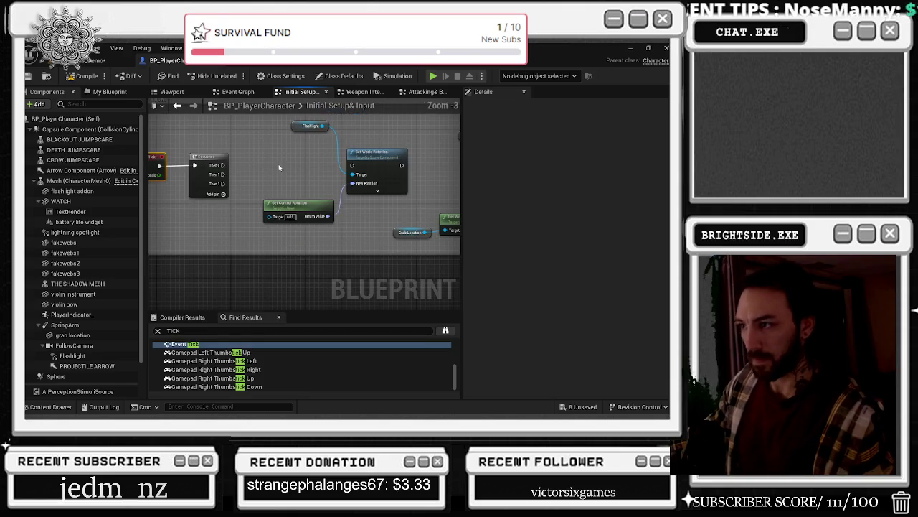
{"action": "left_click_drag", "start_coordinate": [245, 166], "coordinate": [346, 172]}
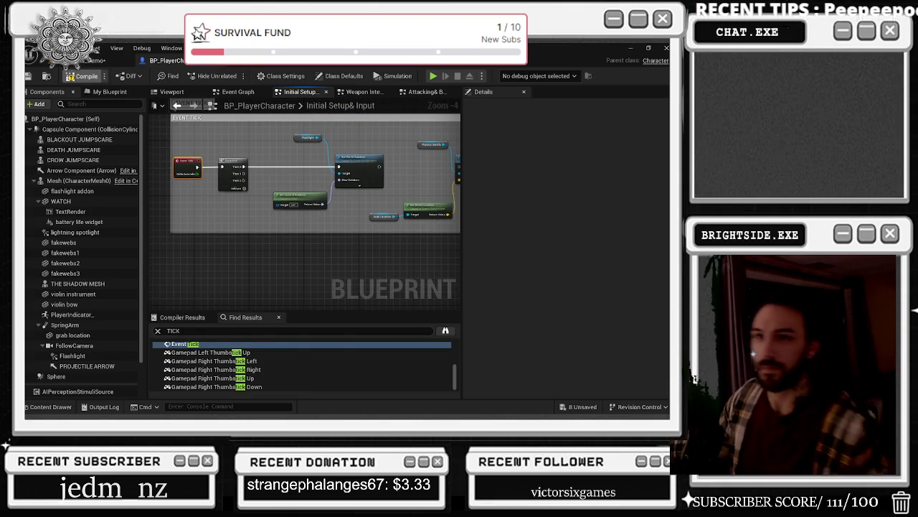
{"action": "left_click", "coordinate": [115, 60]}
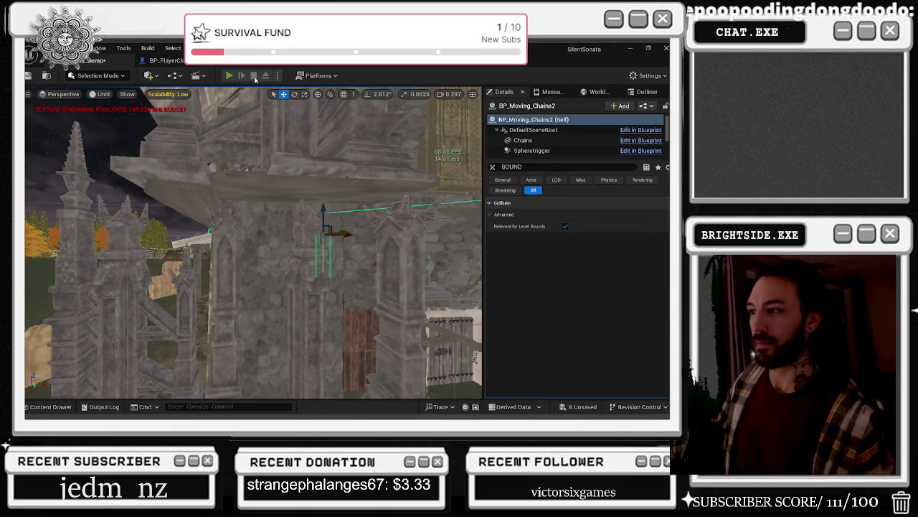
- Play-test the level, stop it, then fly the camera over the road to the house door
{"action": "left_click", "coordinate": [229, 76]}
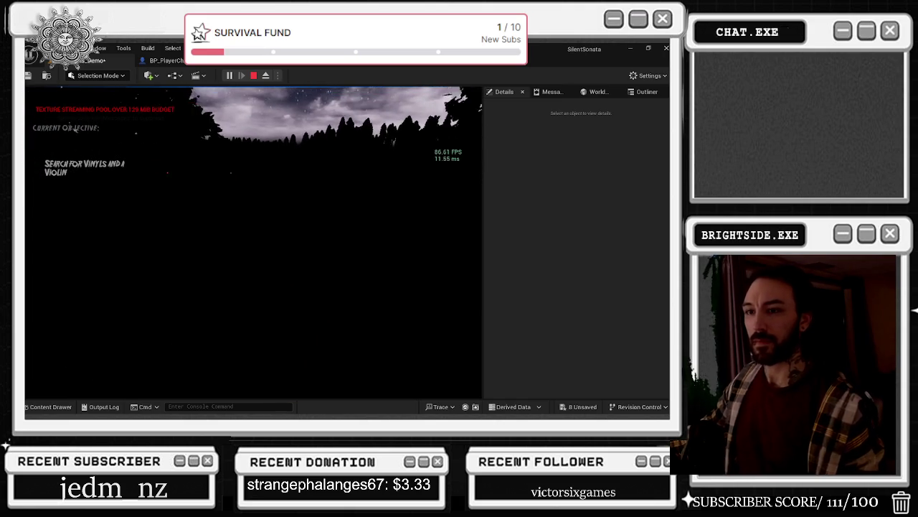
{"action": "key", "text": "Escape"}
{"action": "key", "text": "w"}
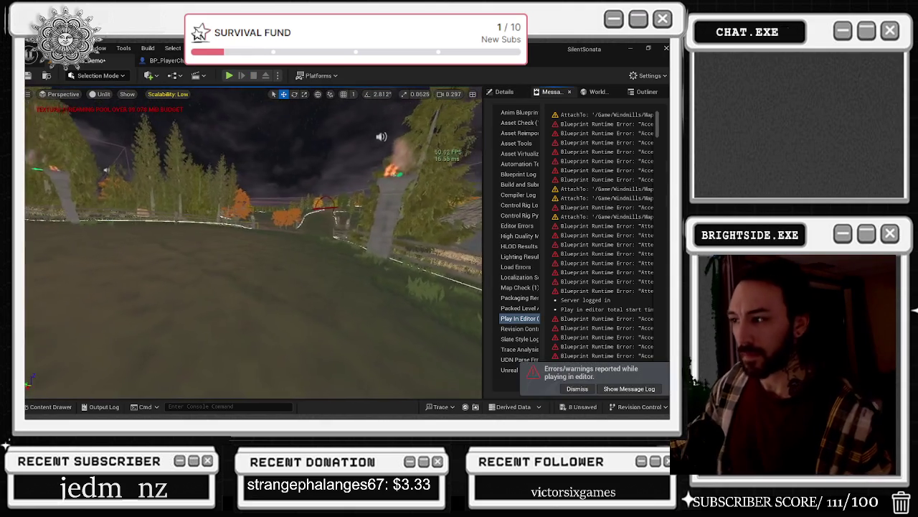
{"action": "key", "text": "e"}
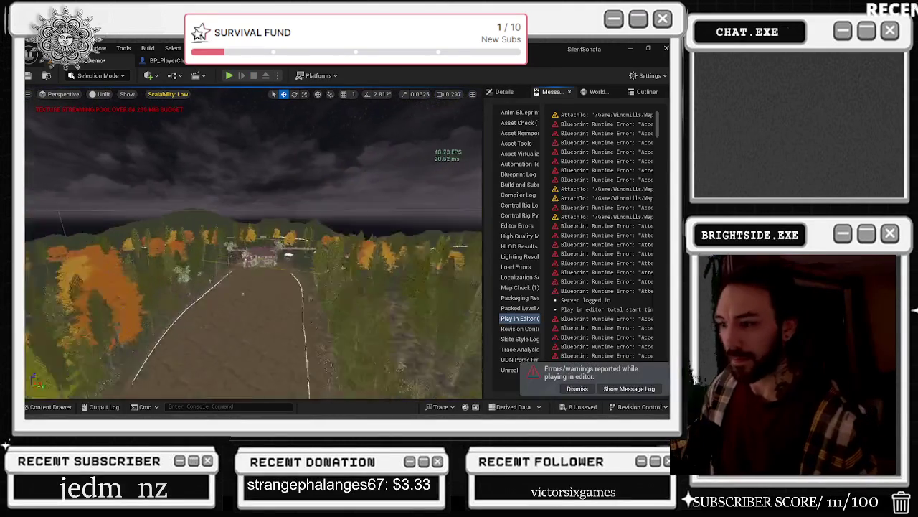
{"action": "key", "text": "w"}
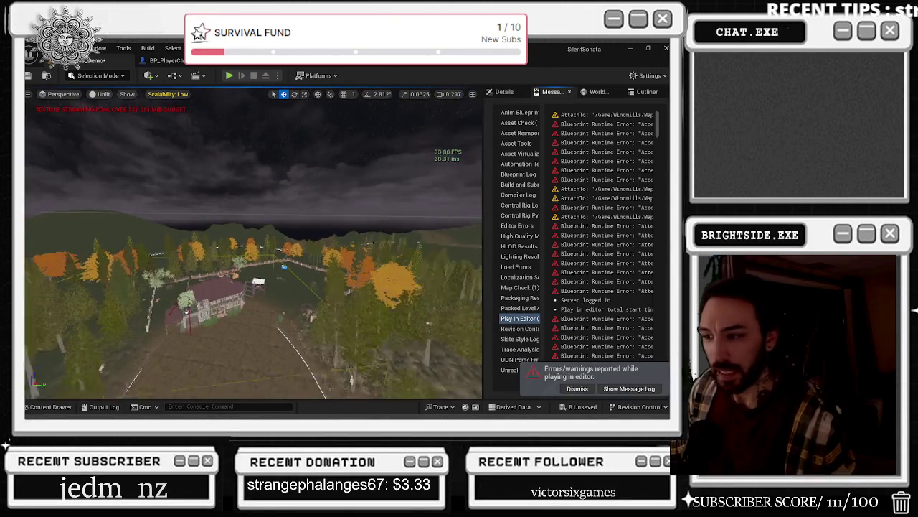
{"action": "key", "text": "w"}
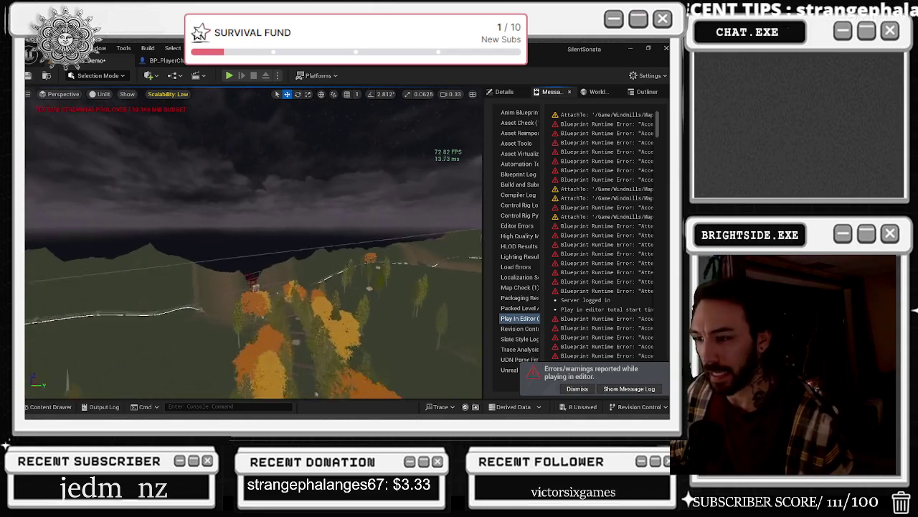
{"action": "key", "text": "w"}
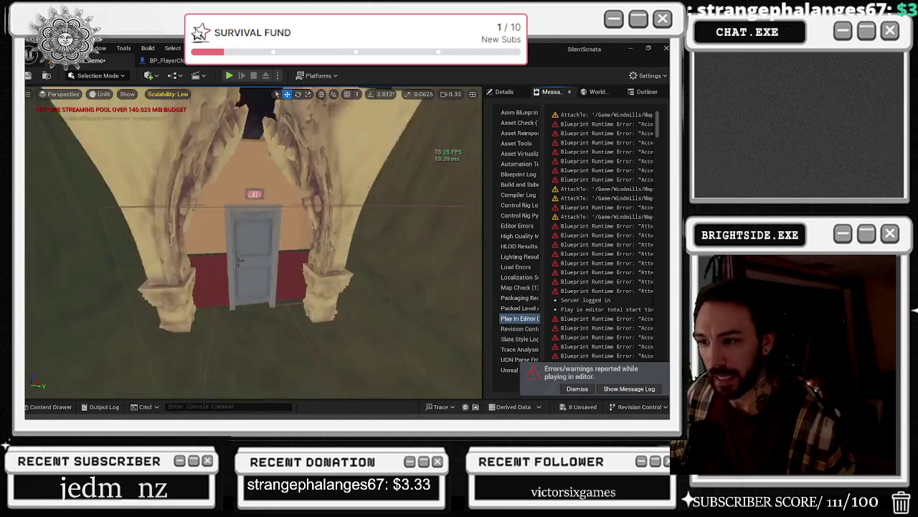
- Switch between World Settings, Outliner and Details panels, then select BP_Sky_Sphere in the Outliner
{"action": "left_click", "coordinate": [595, 92]}
{"action": "left_click", "coordinate": [645, 92]}
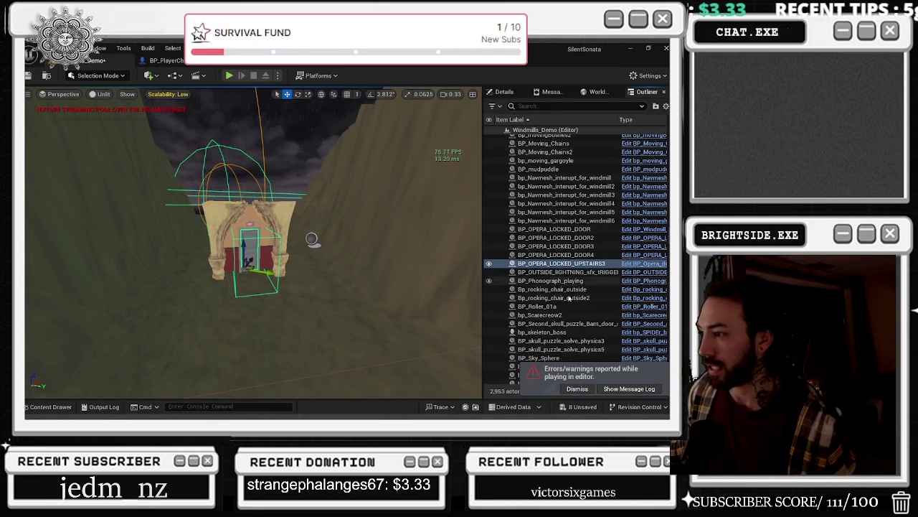
{"action": "left_click", "coordinate": [502, 91]}
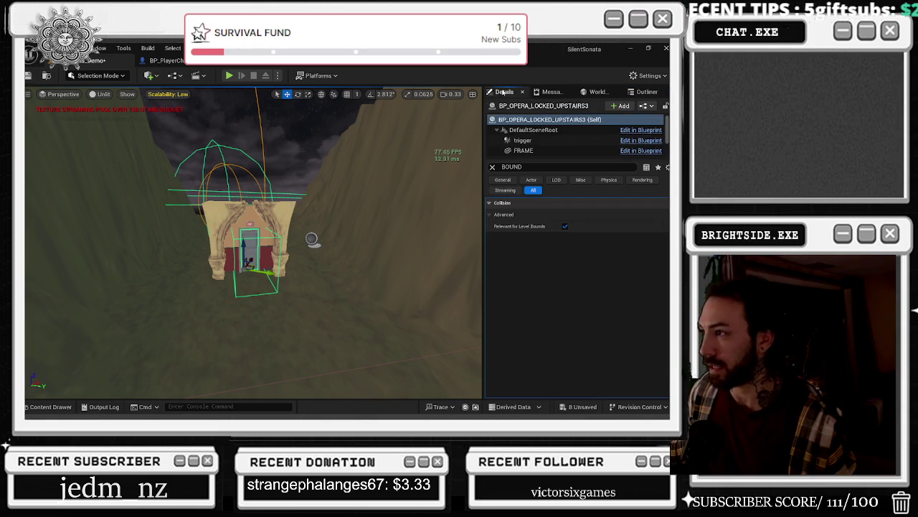
{"action": "scroll", "coordinate": [532, 147], "scroll_direction": "down", "scroll_amount": 5}
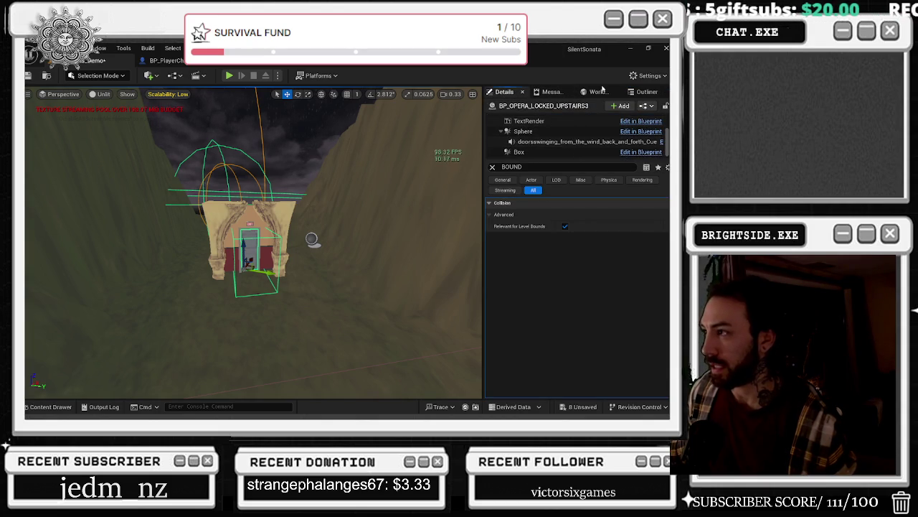
{"action": "left_click", "coordinate": [592, 93]}
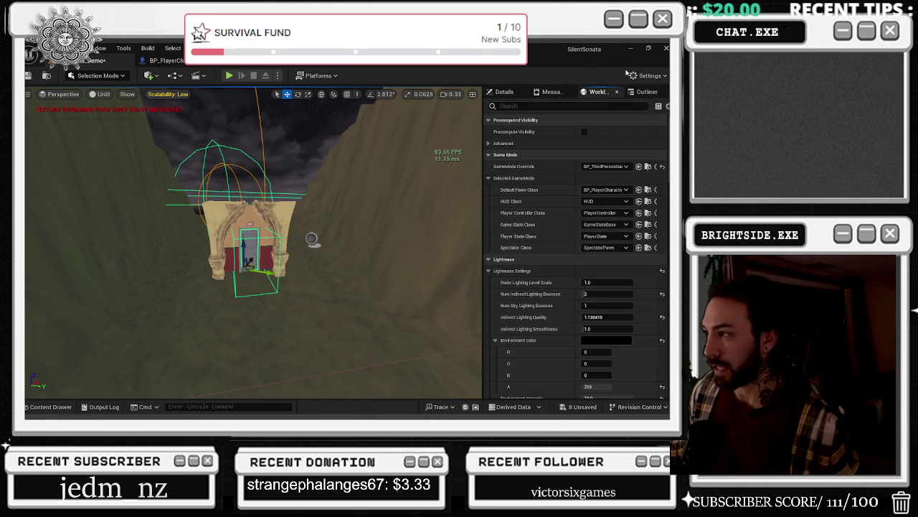
{"action": "left_click", "coordinate": [640, 92]}
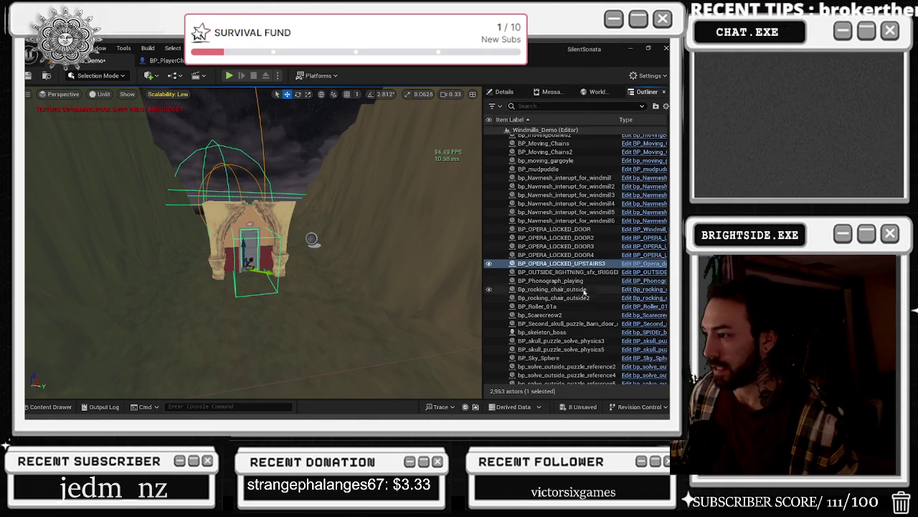
{"action": "scroll", "coordinate": [617, 336], "scroll_direction": "down", "scroll_amount": 2}
{"action": "left_click", "coordinate": [613, 328]}
- Pull the viewport back to an overview of the autumn-tree landscape
{"action": "scroll", "coordinate": [624, 316], "scroll_direction": "down", "scroll_amount": 3}
{"action": "scroll", "coordinate": [630, 304], "scroll_direction": "down", "scroll_amount": 10}
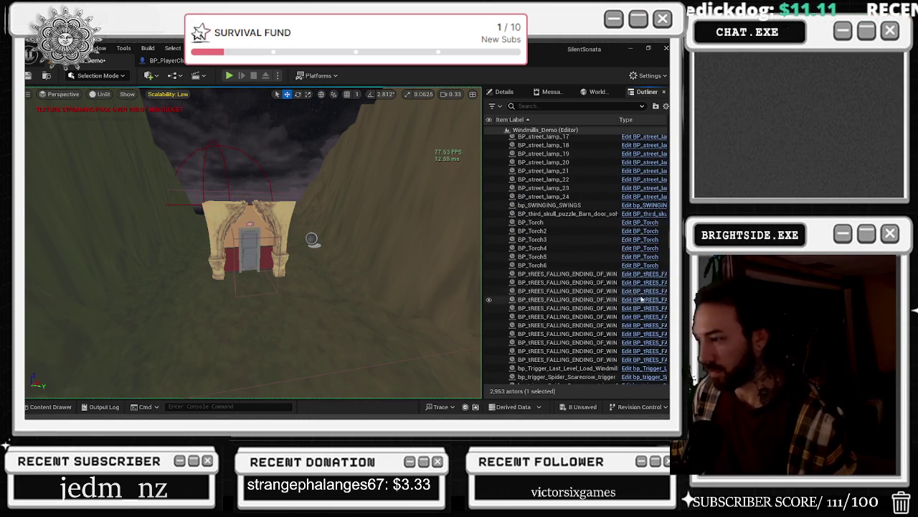
{"action": "scroll", "coordinate": [603, 271], "scroll_direction": "down", "scroll_amount": 5}
{"action": "scroll", "coordinate": [606, 262], "scroll_direction": "down", "scroll_amount": 8}
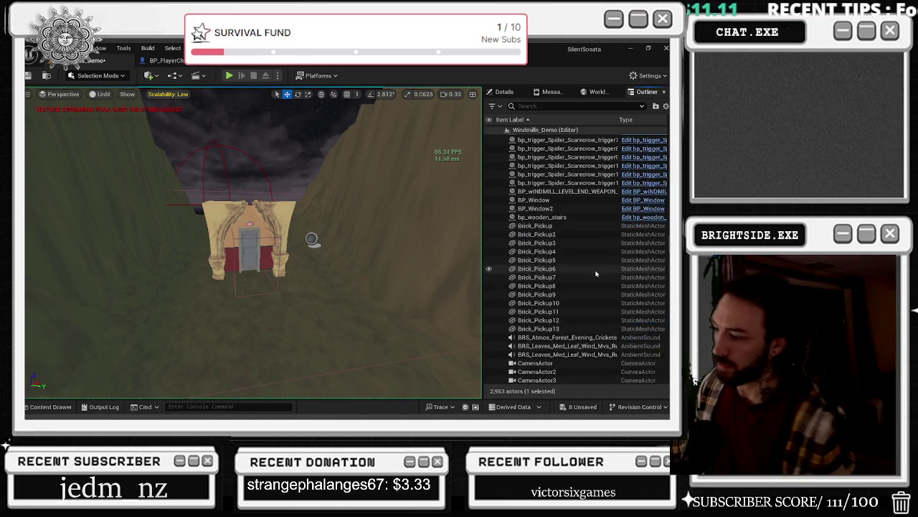
{"action": "mouse_move", "coordinate": [287, 244]}
{"action": "left_mouse_down"}
{"action": "mouse_move", "coordinate": [330, 230]}
{"action": "mouse_move", "coordinate": [330, 251]}
{"action": "left_mouse_up"}
{"action": "left_click", "coordinate": [127, 94]}
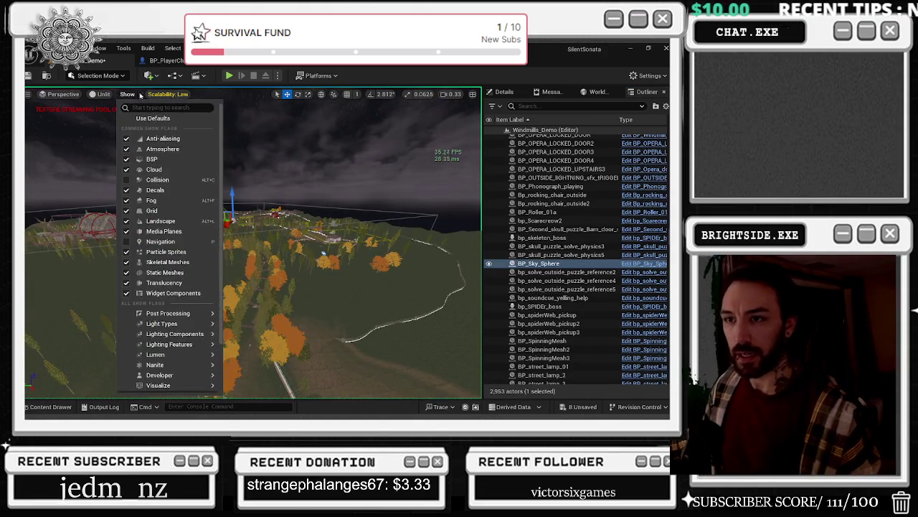
- Check the scalability settings and the Show menu's Post Processing flags
{"action": "left_click", "coordinate": [166, 94]}
{"action": "left_click", "coordinate": [100, 97]}
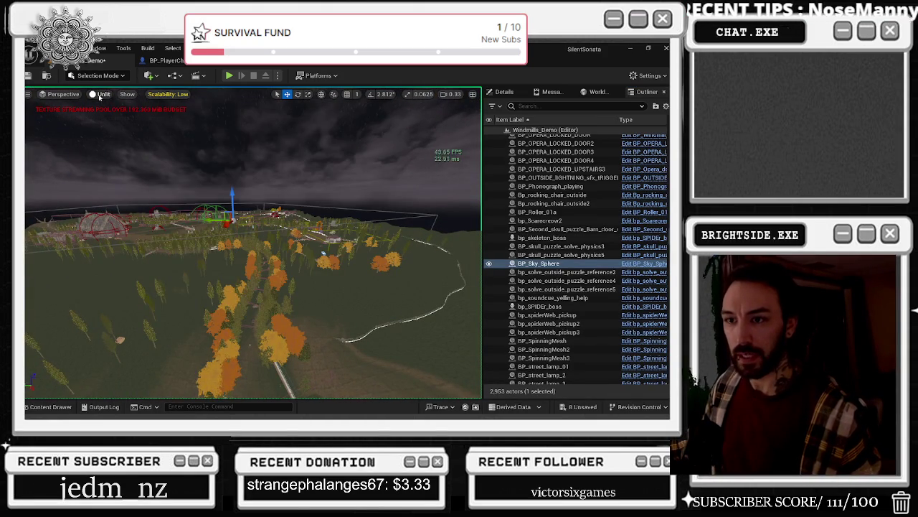
{"action": "left_click", "coordinate": [127, 94]}
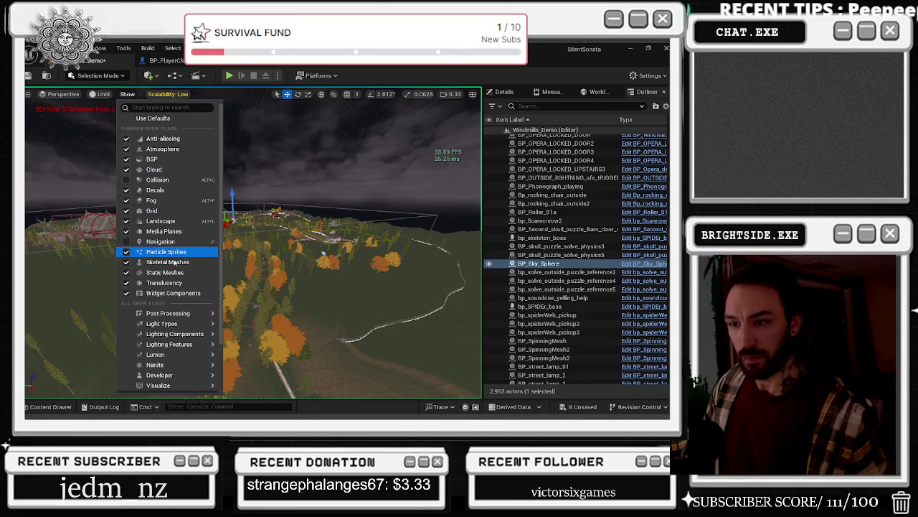
{"action": "mouse_move", "coordinate": [190, 315]}
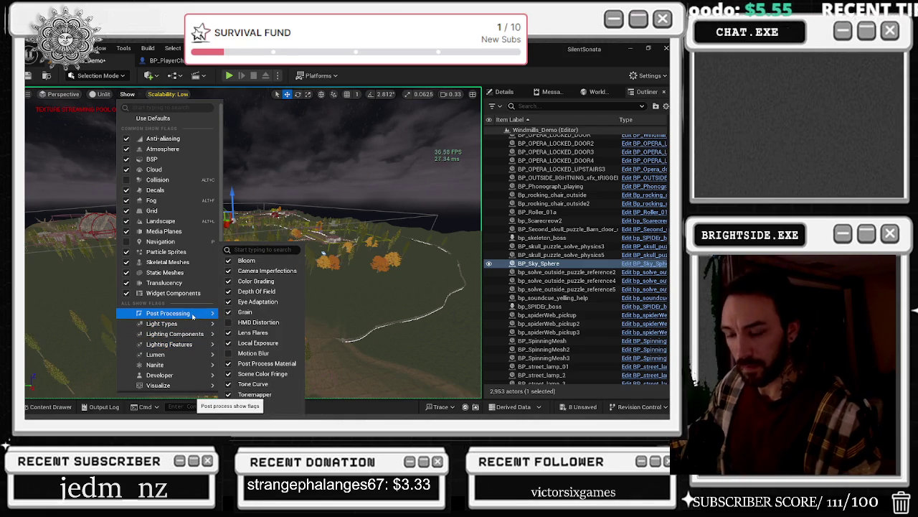
{"action": "left_click", "coordinate": [111, 94]}
- Set the view mode to Optimization Viewmodes > Light Complexity
{"action": "left_click", "coordinate": [111, 94]}
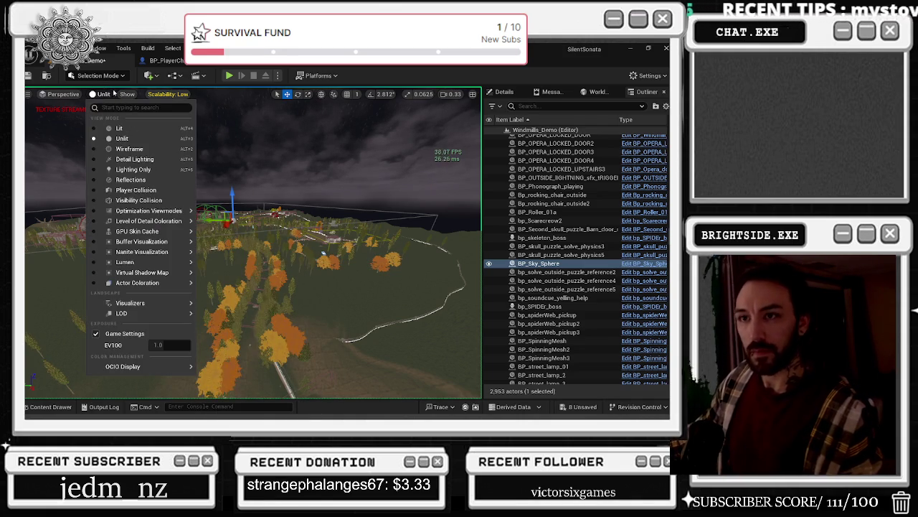
{"action": "mouse_move", "coordinate": [161, 211]}
{"action": "left_click", "coordinate": [245, 238]}
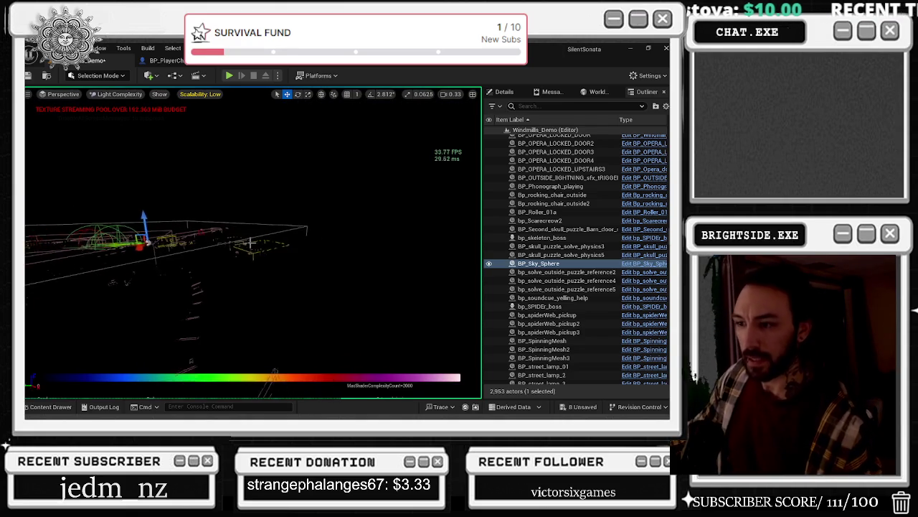
- Zoom the camera in and frame the selected sky sphere with F
{"action": "scroll", "coordinate": [250, 243], "scroll_direction": "up", "scroll_amount": 2}
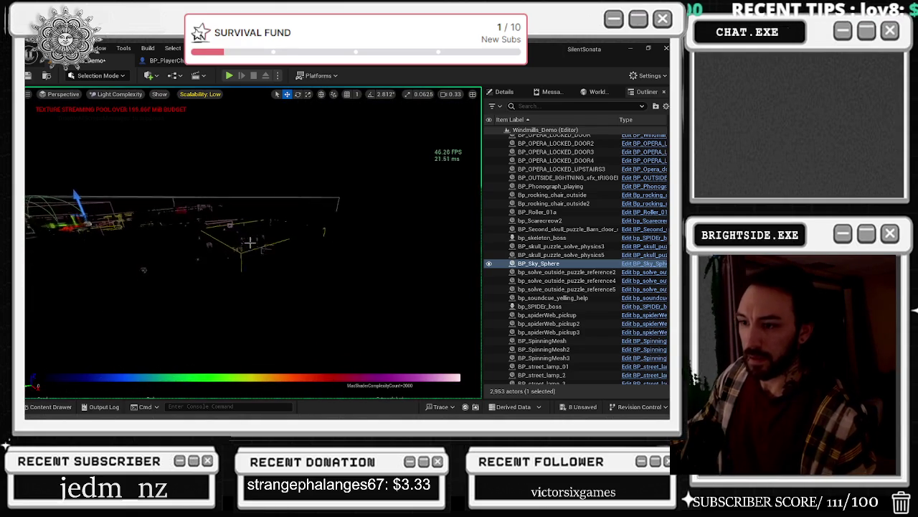
{"action": "scroll", "coordinate": [250, 243], "scroll_direction": "up", "scroll_amount": 3}
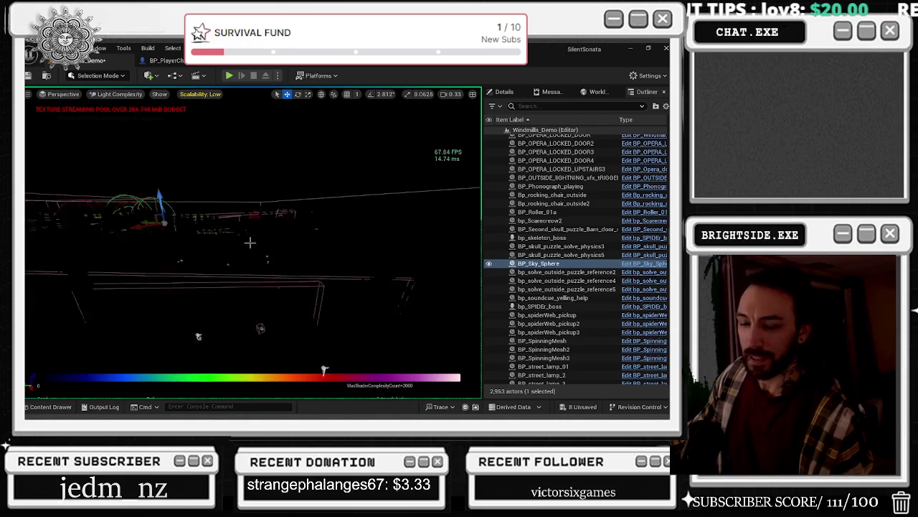
{"action": "scroll", "coordinate": [250, 243], "scroll_direction": "up", "scroll_amount": 5}
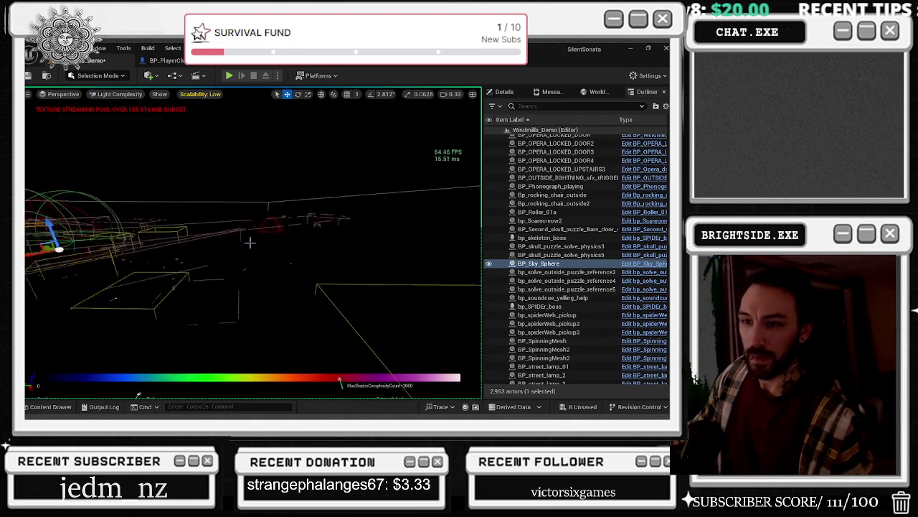
{"action": "key", "text": "f"}
{"action": "scroll", "coordinate": [250, 242], "scroll_direction": "up", "scroll_amount": 5}
{"action": "scroll", "coordinate": [249, 243], "scroll_direction": "up", "scroll_amount": 5}
{"action": "scroll", "coordinate": [250, 243], "scroll_direction": "up", "scroll_amount": 2}
- Set the view mode to Optimization Viewmodes > Lightmap Density
{"action": "left_click", "coordinate": [120, 94]}
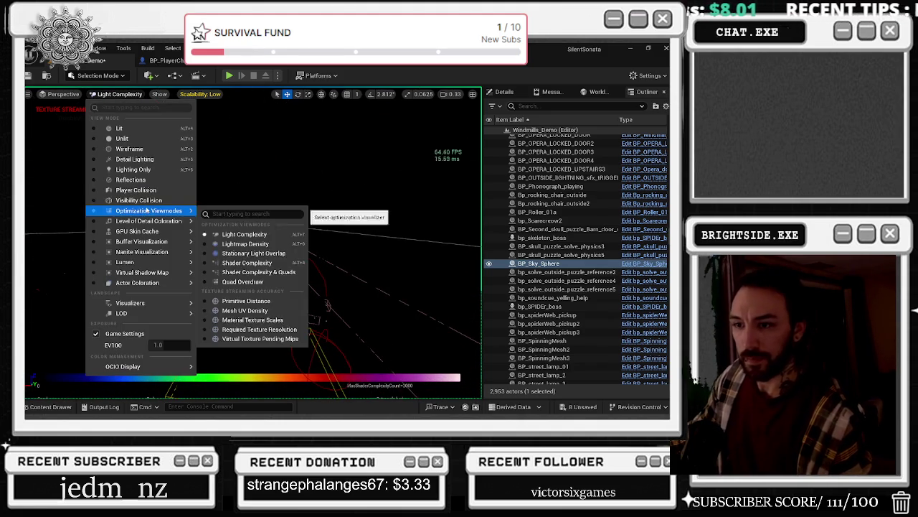
{"action": "mouse_move", "coordinate": [149, 210]}
{"action": "left_click", "coordinate": [245, 244]}
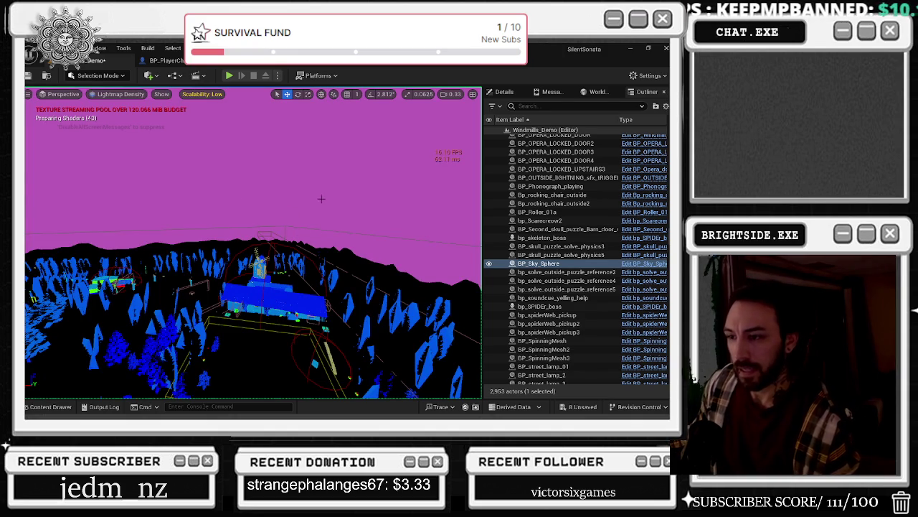
- Delete BP_Sky_Sphere from the level
{"action": "right_click", "coordinate": [257, 195]}
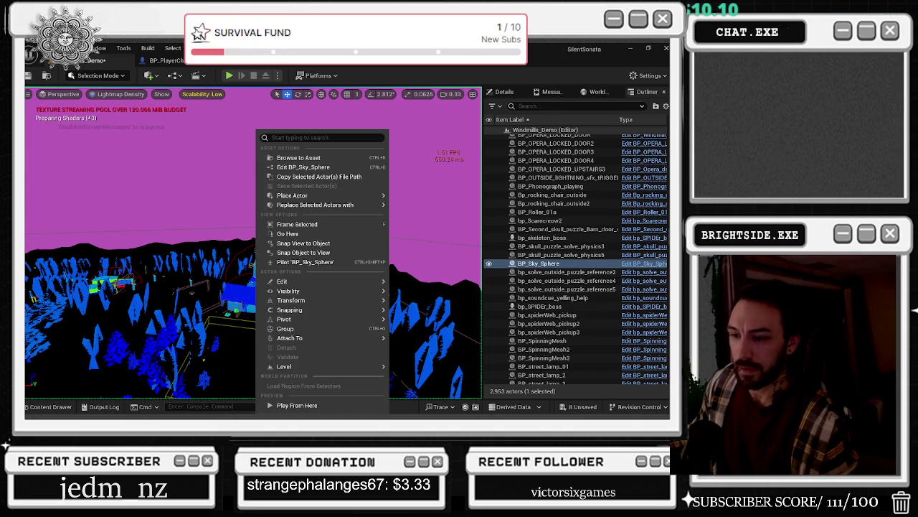
{"action": "key", "text": "Escape"}
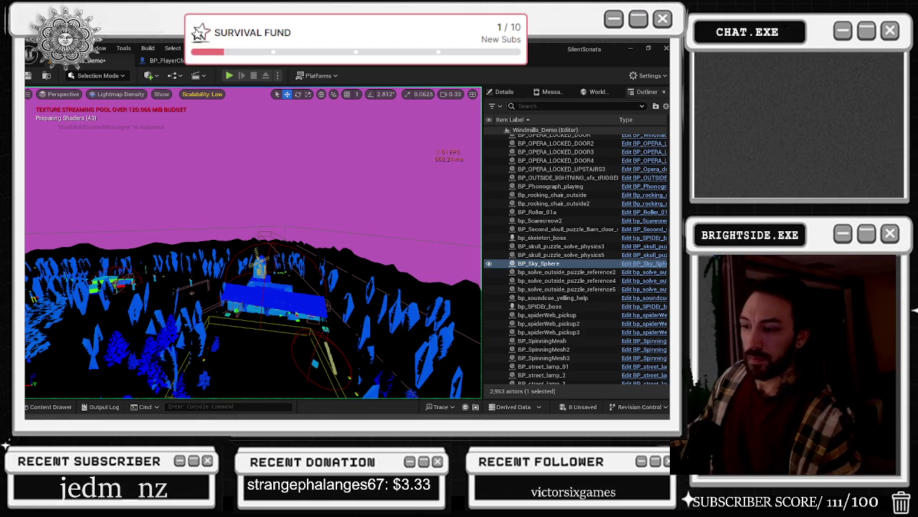
{"action": "key", "text": "Delete"}
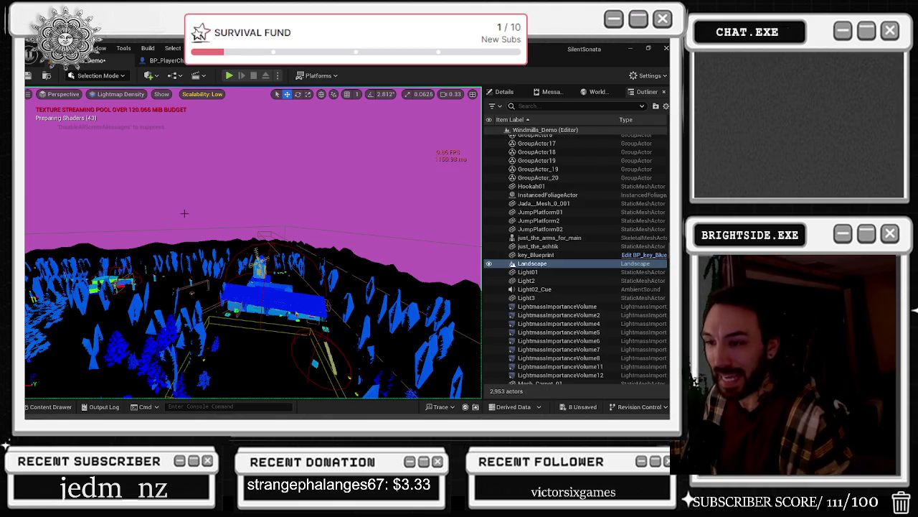
- Fly across the landscape past the house and set Optimization Viewmodes > Stationary Light Overlap
{"action": "left_click_drag", "start_coordinate": [251, 252], "coordinate": [180, 266]}
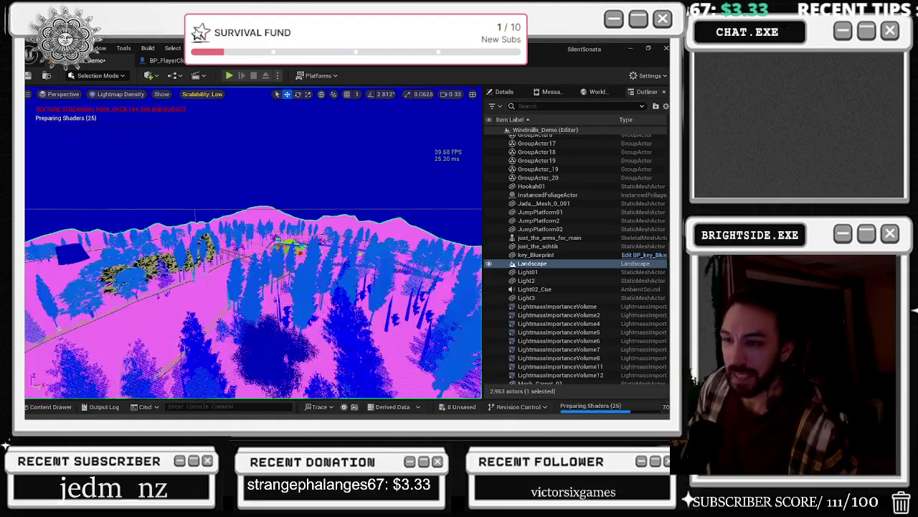
{"action": "left_click_drag", "start_coordinate": [180, 265], "coordinate": [172, 266]}
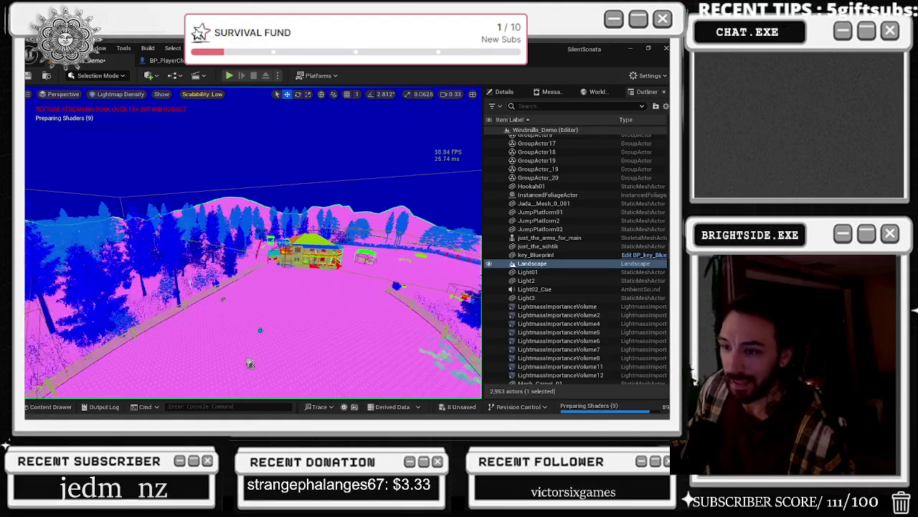
{"action": "left_click_drag", "start_coordinate": [218, 366], "coordinate": [212, 367]}
{"action": "left_click_drag", "start_coordinate": [251, 287], "coordinate": [337, 287]}
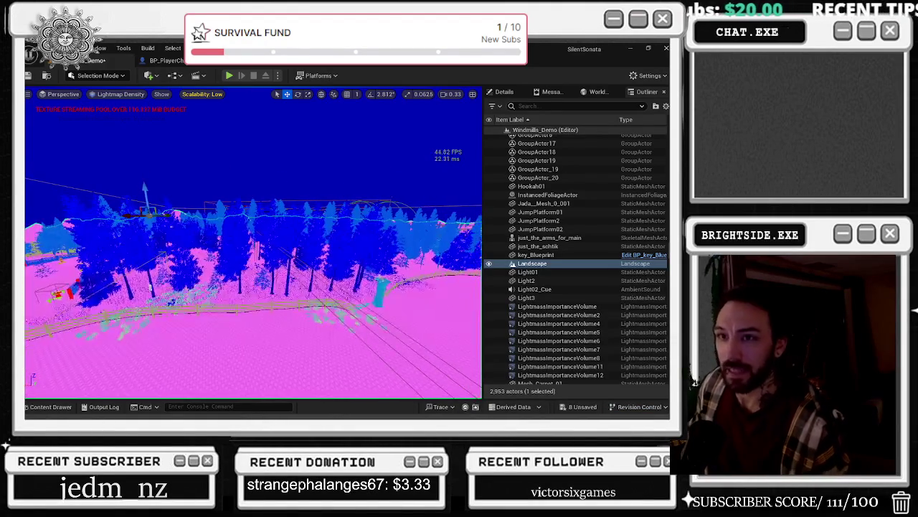
{"action": "left_click", "coordinate": [119, 94]}
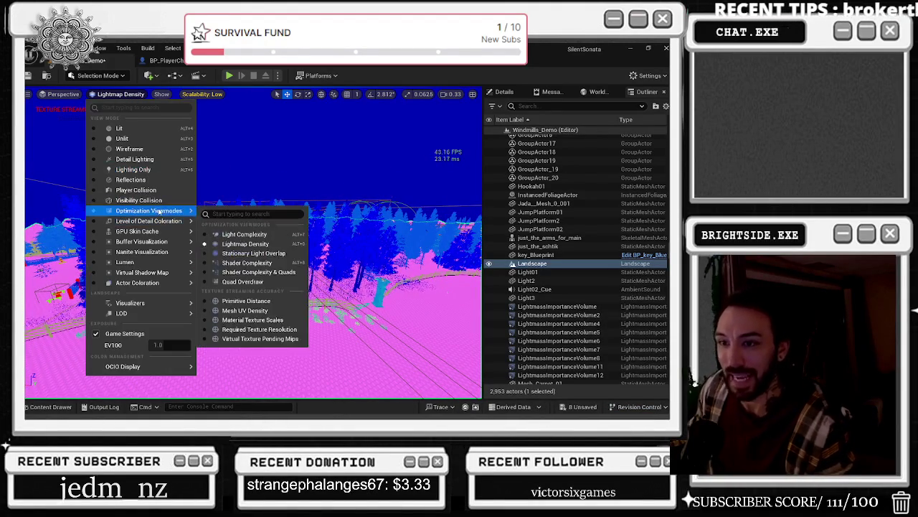
{"action": "mouse_move", "coordinate": [181, 211]}
{"action": "left_click", "coordinate": [237, 252]}
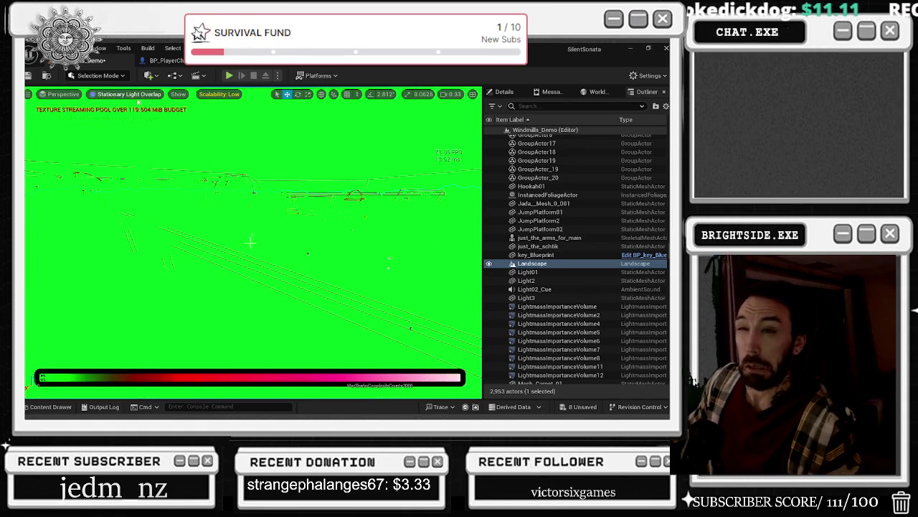
- Choose Shader Complexity from the Optimization Viewmodes submenu
{"action": "left_click", "coordinate": [136, 97]}
{"action": "mouse_move", "coordinate": [148, 211]}
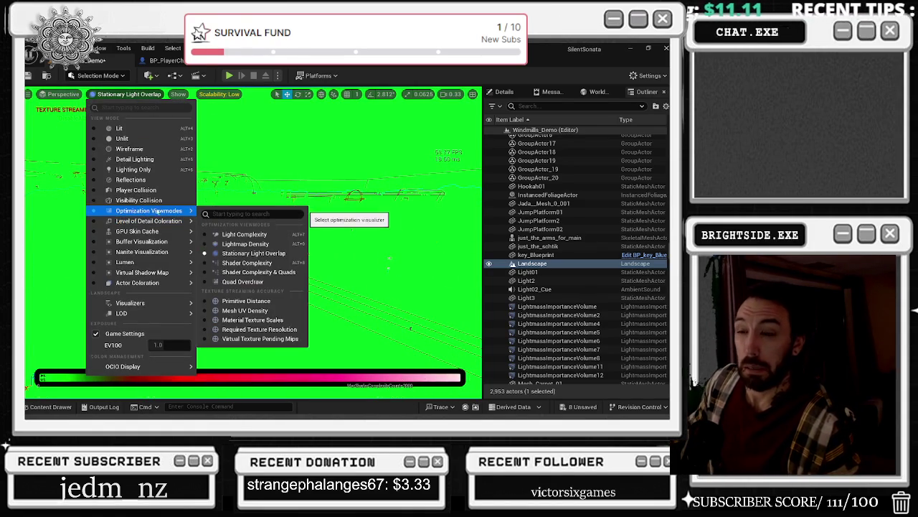
{"action": "left_click", "coordinate": [236, 263]}
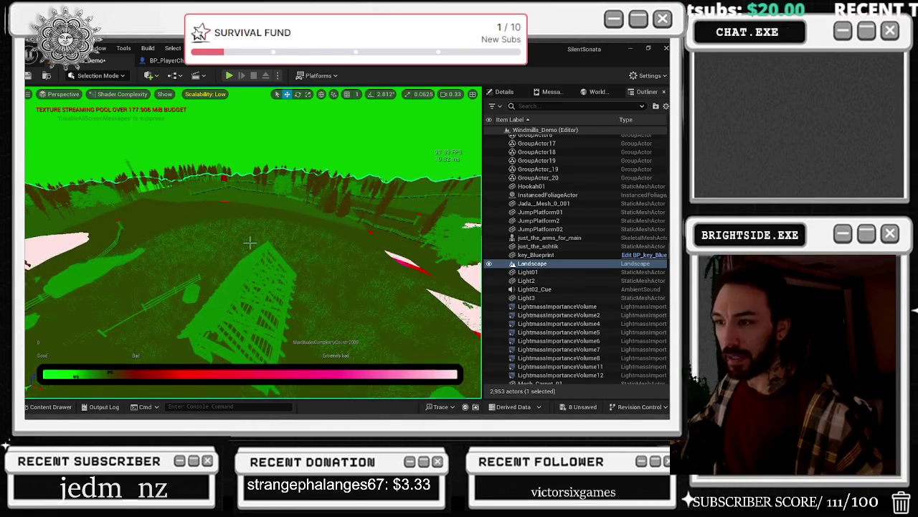
{"action": "left_click", "coordinate": [123, 94]}
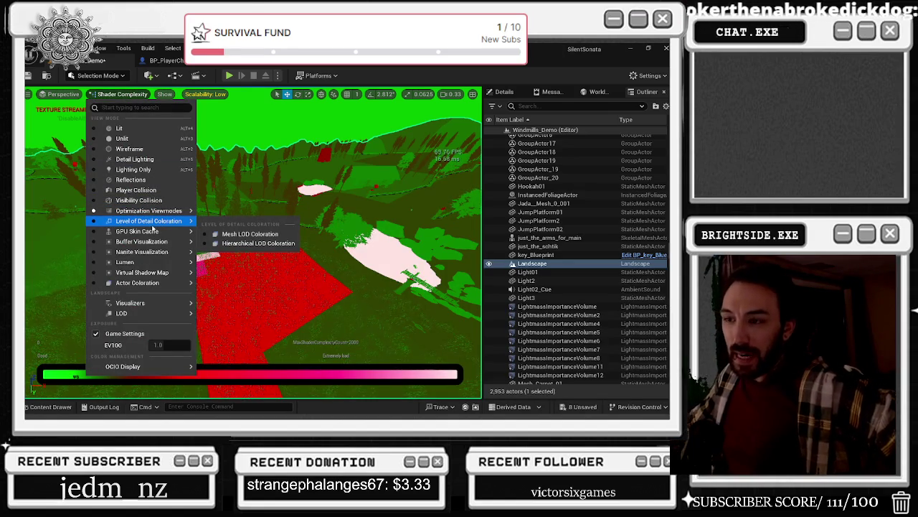
- Switch to Shader Complexity & Quads and look toward the white fence
{"action": "mouse_move", "coordinate": [179, 212]}
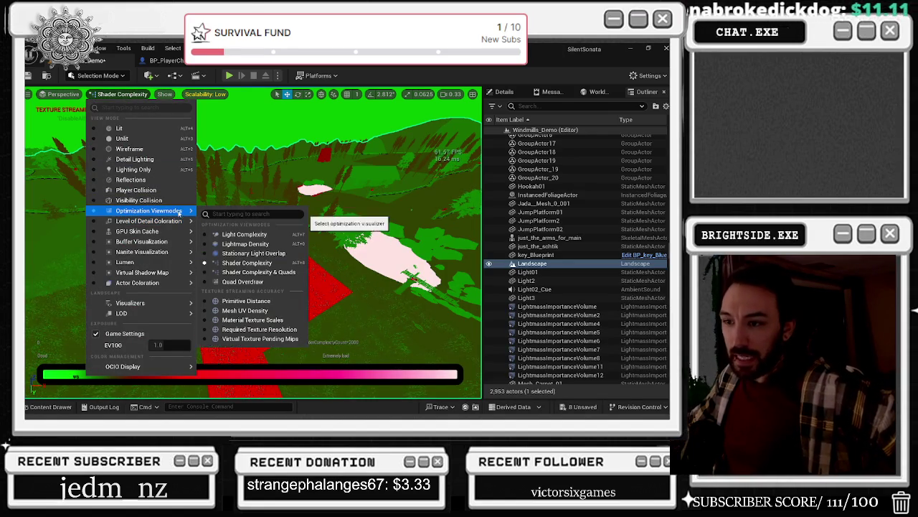
{"action": "left_click", "coordinate": [256, 272]}
{"action": "left_click_drag", "start_coordinate": [250, 241], "coordinate": [250, 243]}
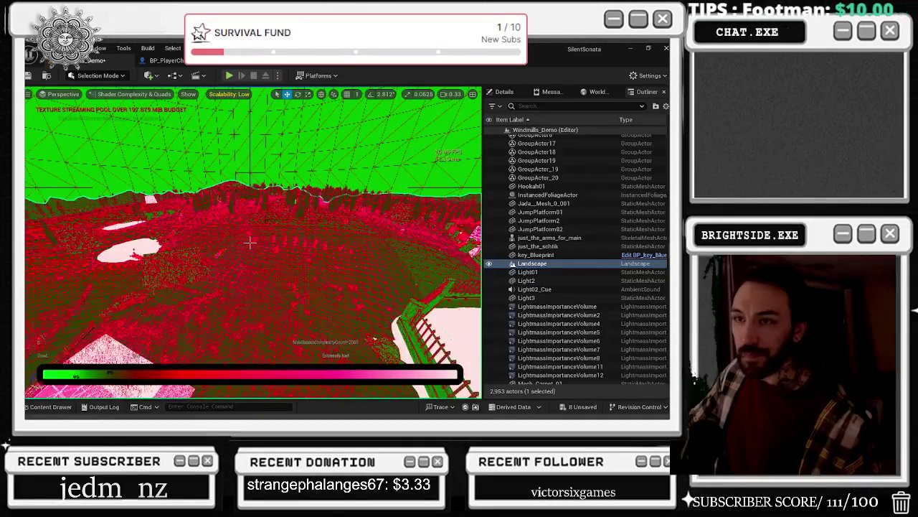
{"action": "left_click", "coordinate": [140, 95]}
{"action": "mouse_move", "coordinate": [157, 211]}
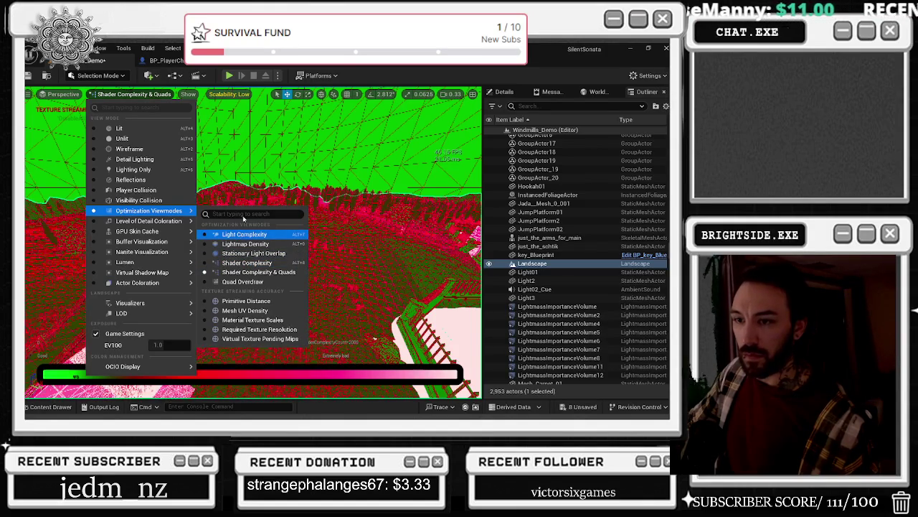
{"action": "mouse_move", "coordinate": [248, 244]}
{"action": "left_mouse_down"}
{"action": "mouse_move", "coordinate": [241, 241]}
{"action": "mouse_move", "coordinate": [249, 242]}
{"action": "left_mouse_up"}
- Cycle view modes with Alt+7, Alt+4, Alt+2 and Alt+3, ending in Unlit
{"action": "key", "text": "alt+7"}
{"action": "key", "text": "alt+4"}
{"action": "key", "text": "alt+2"}
{"action": "key", "text": "alt+3"}
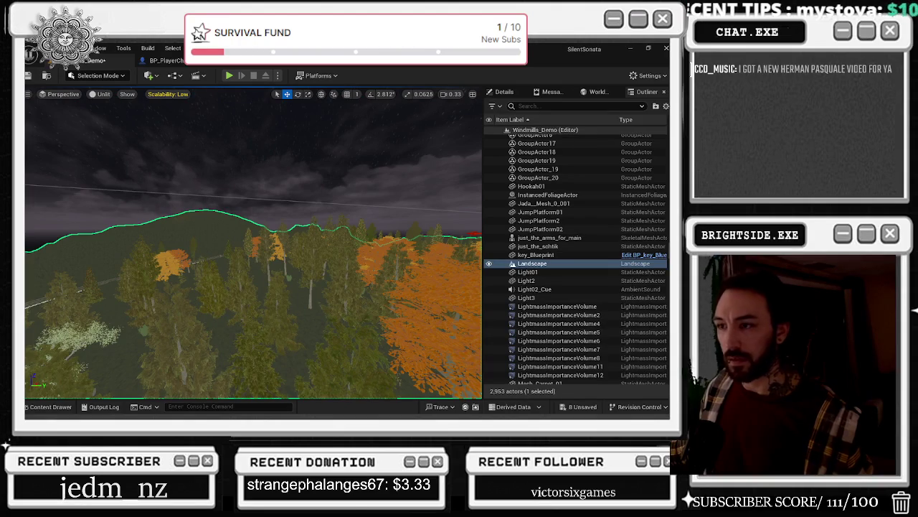
- Return from the music window to the Unreal editor and refocus the level viewport
{"action": "key", "text": "alt+Tab"}
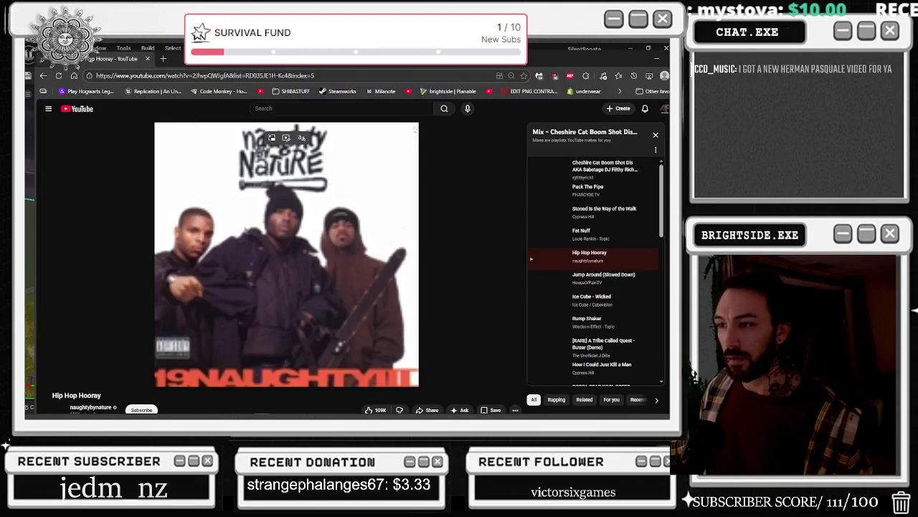
{"action": "key", "text": "alt+Tab"}
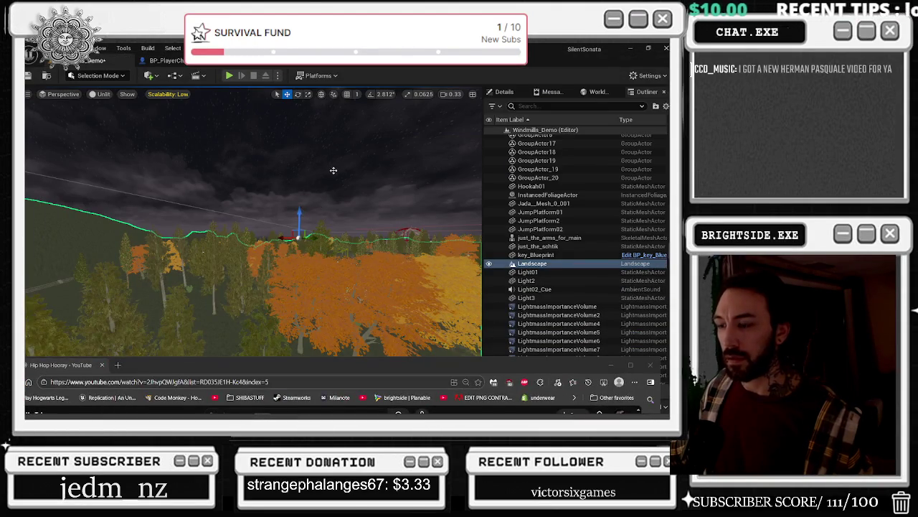
{"action": "left_click", "coordinate": [331, 177]}
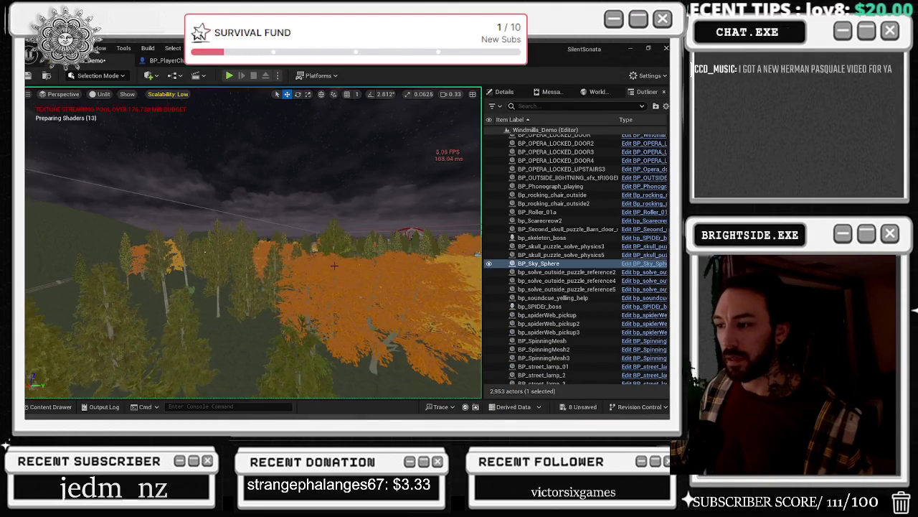
{"action": "key", "text": "f"}
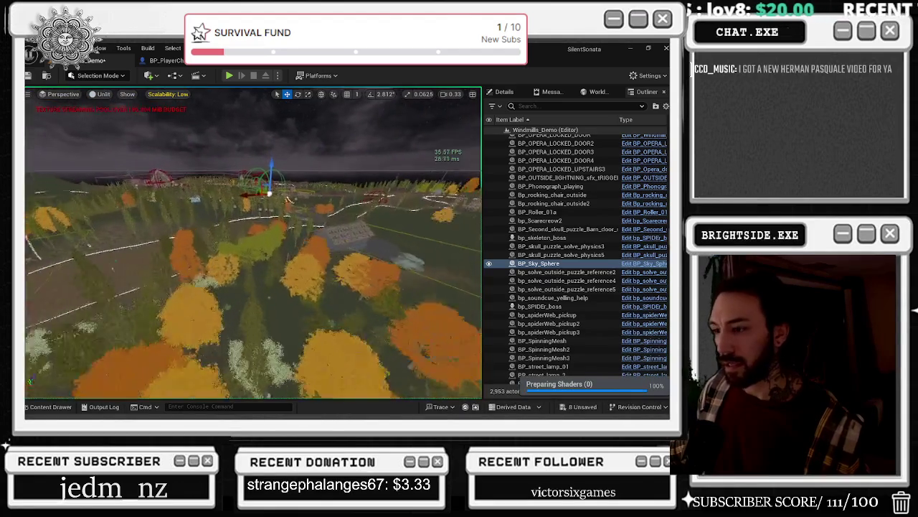
{"action": "left_click", "coordinate": [69, 48]}
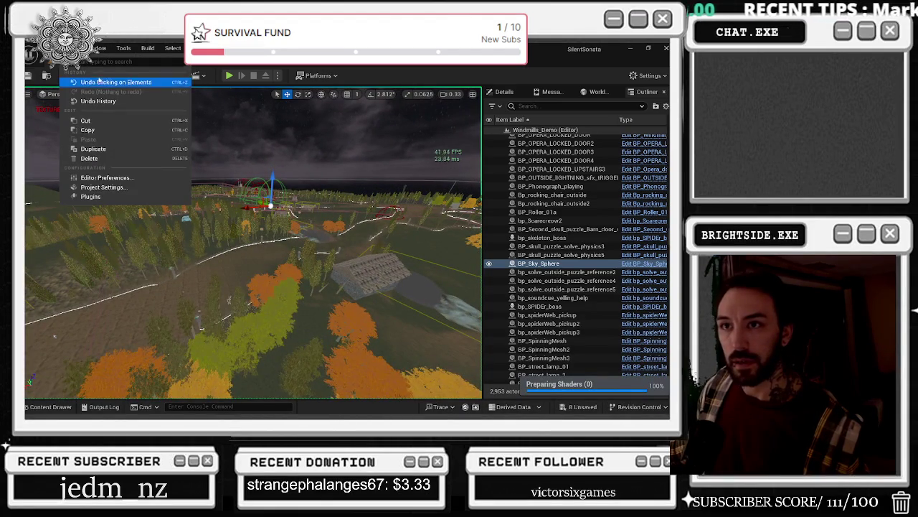
- Fly down to the house, select the PostProcessVolume and drop it to the ground with End
{"action": "right_click", "coordinate": [188, 215]}
{"action": "left_click_drag", "start_coordinate": [253, 244], "coordinate": [205, 244]}
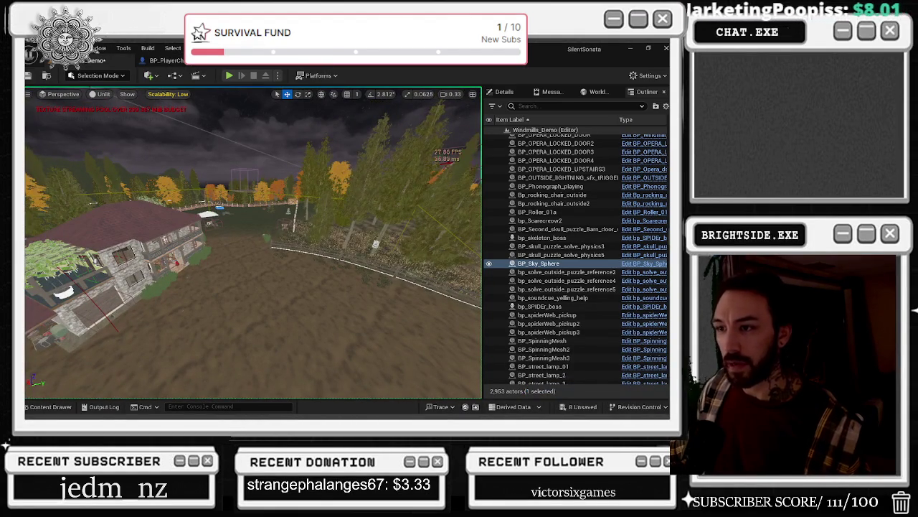
{"action": "left_click", "coordinate": [244, 176]}
{"action": "left_click_drag", "start_coordinate": [240, 151], "coordinate": [236, 130]}
{"action": "key", "text": "End"}
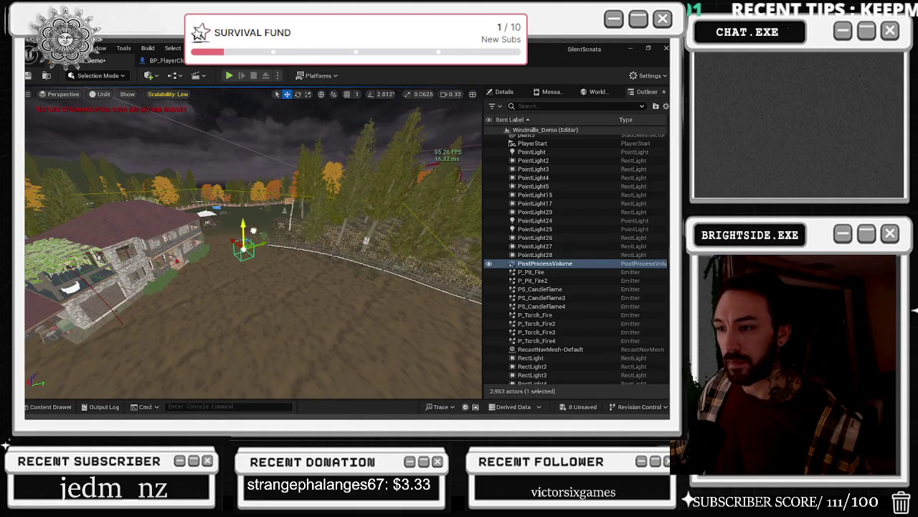
{"action": "left_click", "coordinate": [64, 408]}
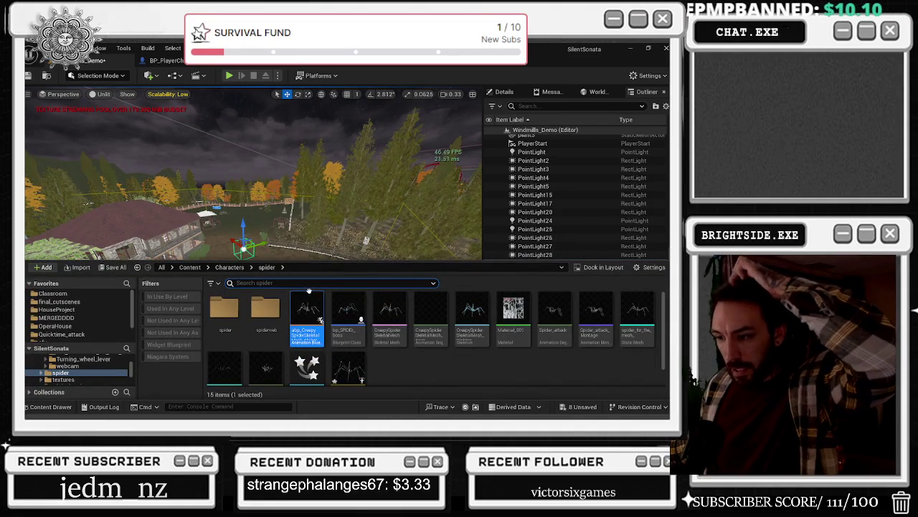
- Close the Content Drawer to get back to the level viewport
{"action": "scroll", "coordinate": [106, 316], "scroll_direction": "down", "scroll_amount": 3}
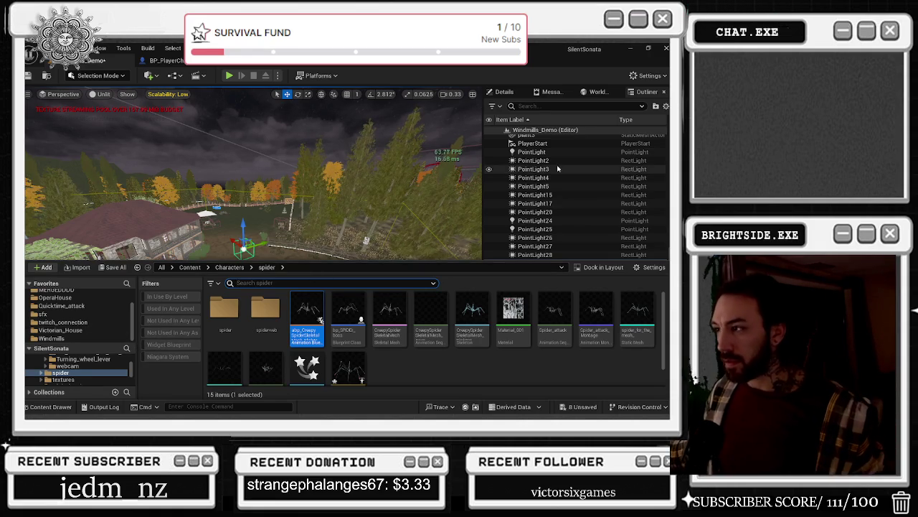
{"action": "left_click", "coordinate": [423, 226]}
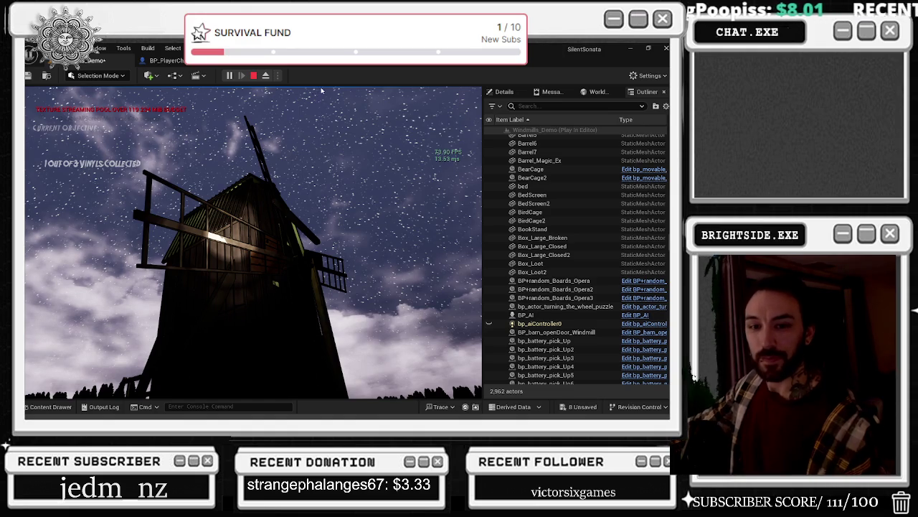
- Stop play and set Rotation Speed Wheel's default value to 1.0 in the fan's Event Graph
{"action": "key", "text": "Escape"}
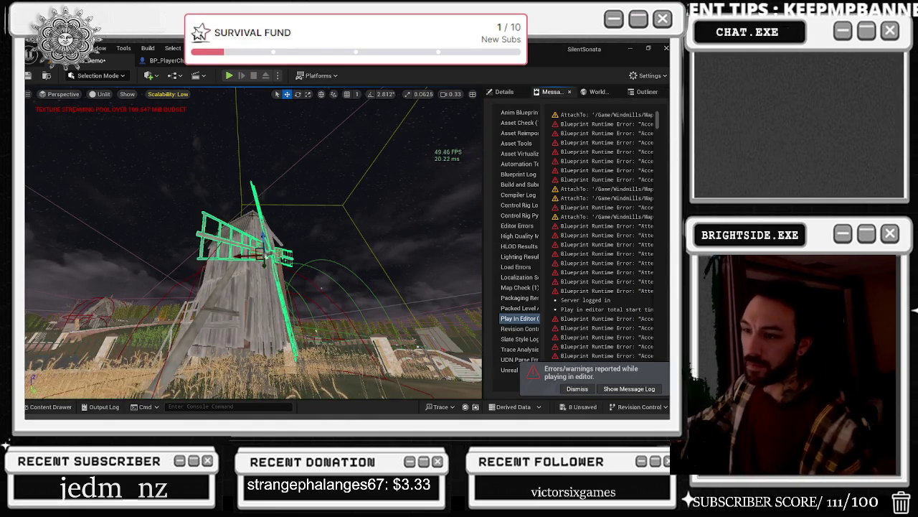
{"action": "key", "text": "ctrl+e"}
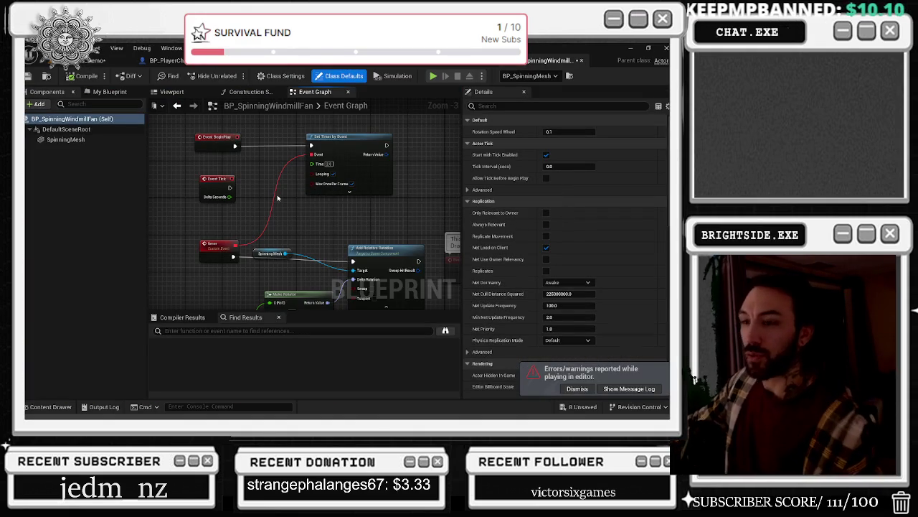
{"action": "left_click_drag", "start_coordinate": [272, 254], "coordinate": [299, 162]}
{"action": "left_click", "coordinate": [226, 266]}
{"action": "left_click", "coordinate": [552, 143]}
{"action": "type", "text": "1"}
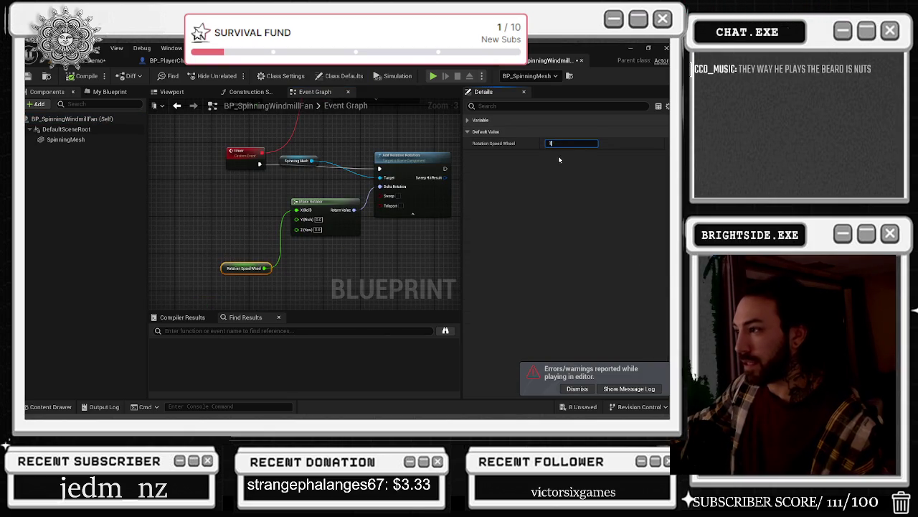
{"action": "left_click", "coordinate": [282, 171]}
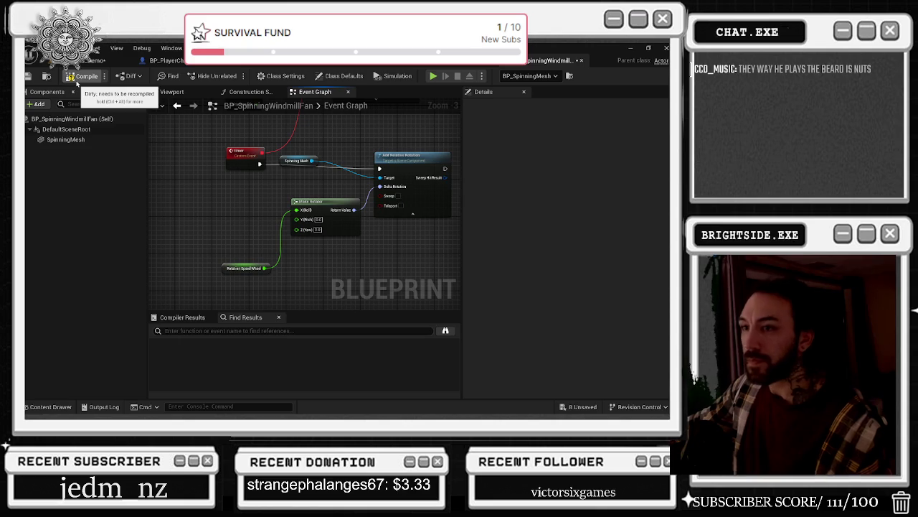
- Compile BP_SpinningWindmillFan and return to an overhead view of the level
{"action": "left_click", "coordinate": [77, 83]}
{"action": "left_click", "coordinate": [94, 60]}
{"action": "mouse_move", "coordinate": [365, 217]}
{"action": "left_mouse_down"}
{"action": "mouse_move", "coordinate": [367, 322]}
{"action": "mouse_move", "coordinate": [373, 248]}
{"action": "left_mouse_up"}
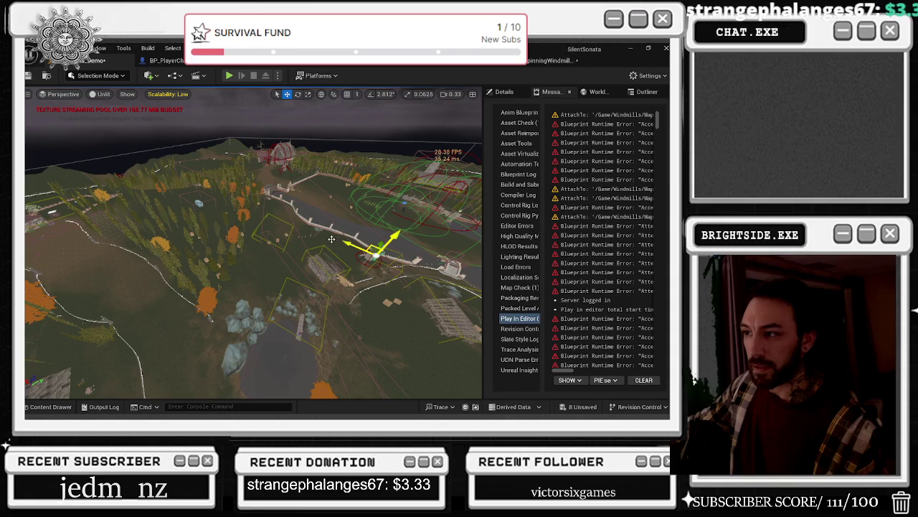
- Drag the green lightmass volume left, then play-test, eject with F8, and stop
{"action": "left_click", "coordinate": [363, 246]}
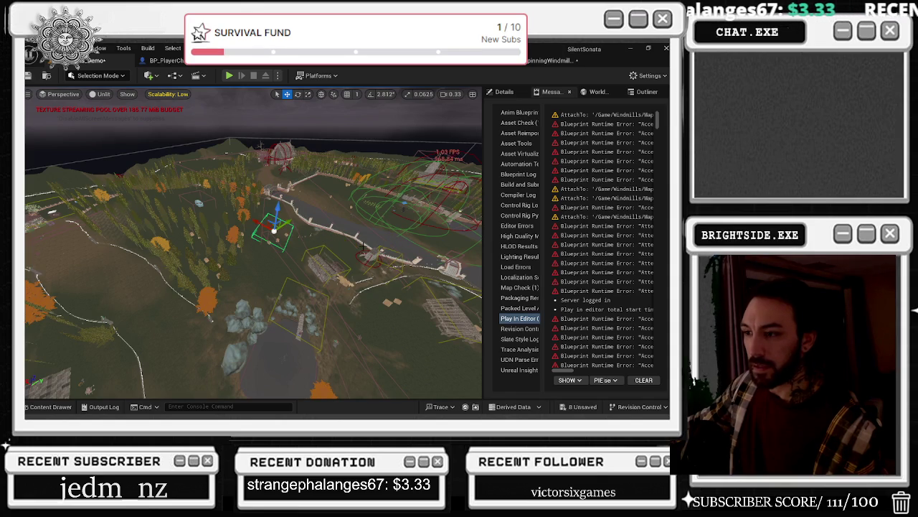
{"action": "mouse_move", "coordinate": [273, 230]}
{"action": "left_mouse_down"}
{"action": "mouse_move", "coordinate": [255, 208]}
{"action": "mouse_move", "coordinate": [205, 194]}
{"action": "mouse_move", "coordinate": [231, 215]}
{"action": "mouse_move", "coordinate": [86, 260]}
{"action": "mouse_move", "coordinate": [99, 260]}
{"action": "mouse_move", "coordinate": [86, 219]}
{"action": "mouse_move", "coordinate": [72, 219]}
{"action": "mouse_move", "coordinate": [41, 245]}
{"action": "mouse_move", "coordinate": [204, 104]}
{"action": "left_mouse_up"}
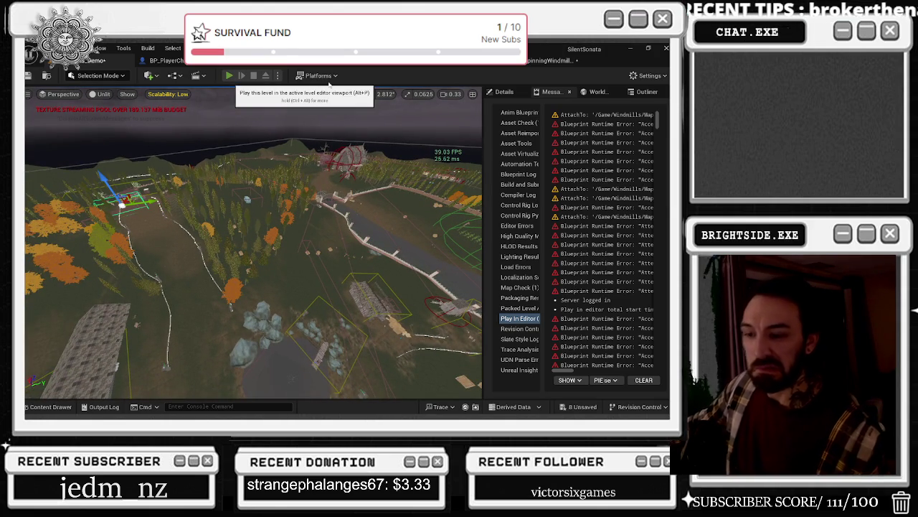
{"action": "left_click", "coordinate": [229, 75]}
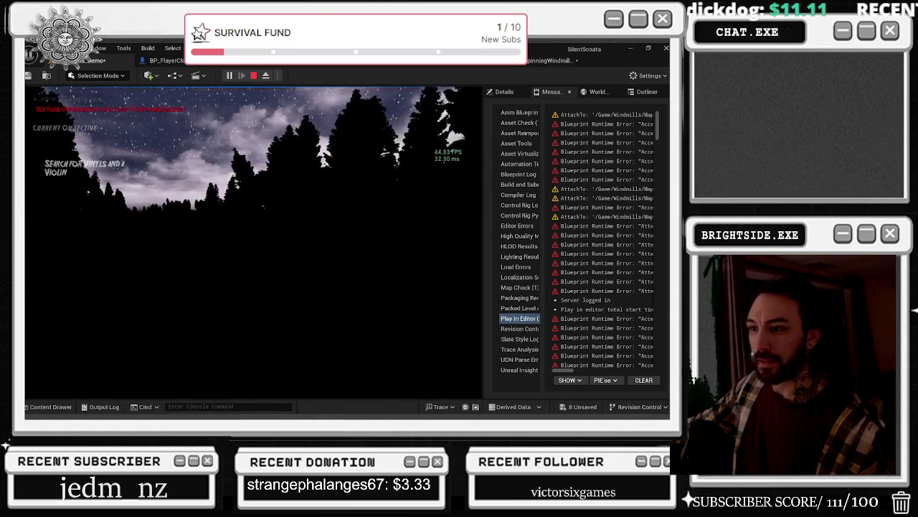
{"action": "key", "text": "alt+Tab"}
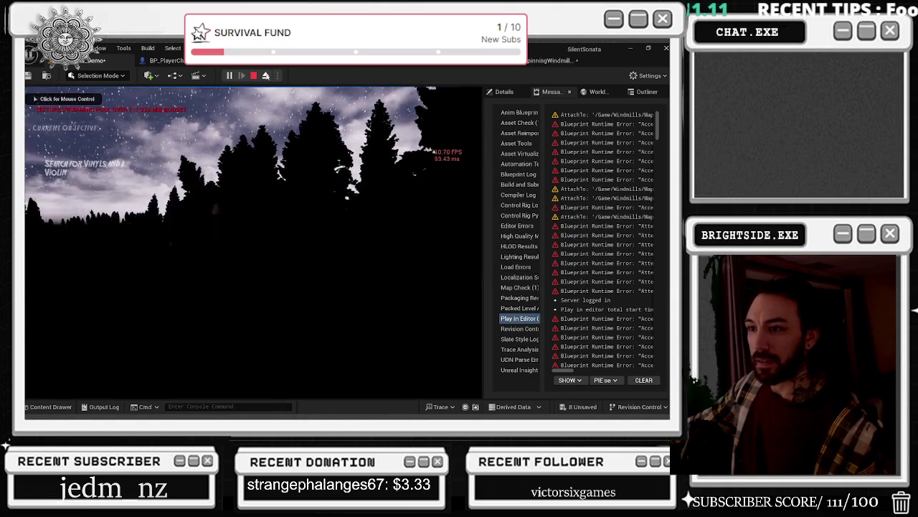
{"action": "key", "text": "F8"}
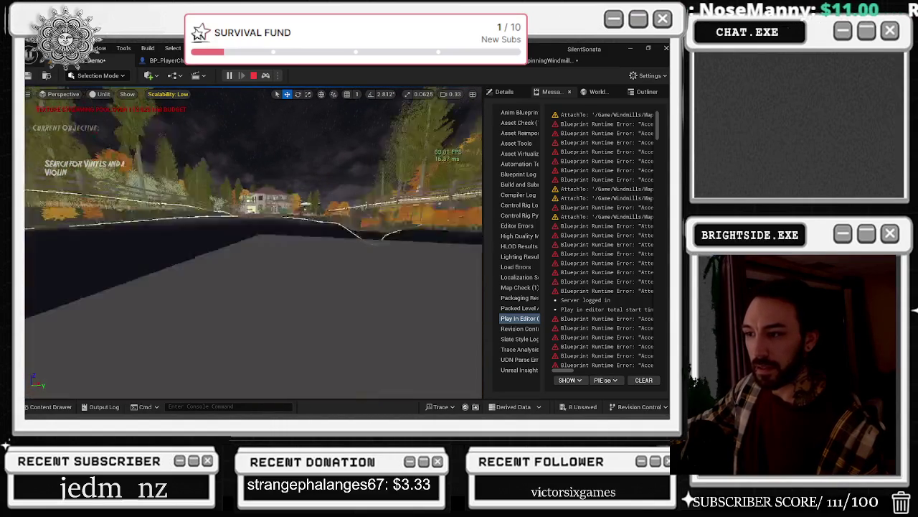
{"action": "key", "text": "Escape"}
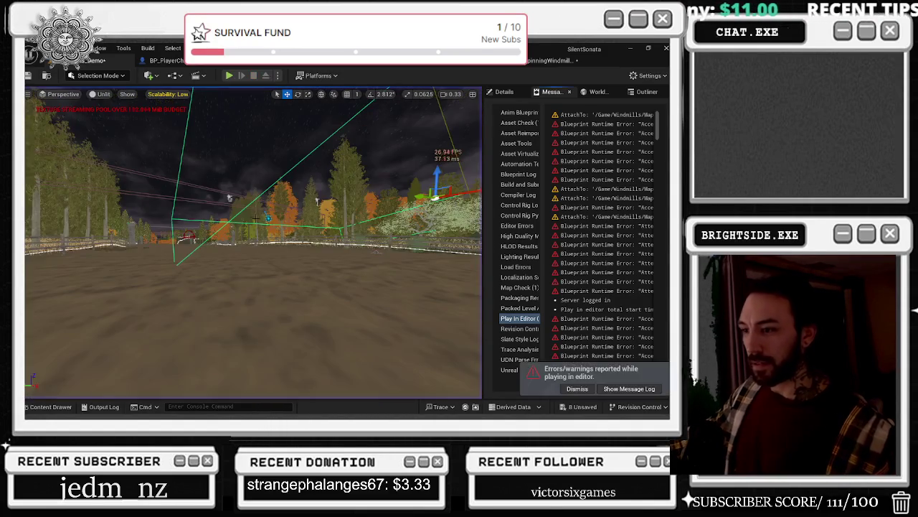
- Undo the lightmass volume's move and restore the BP_SpinningMesh4 selection with two Ctrl+Z
{"action": "key", "text": "f"}
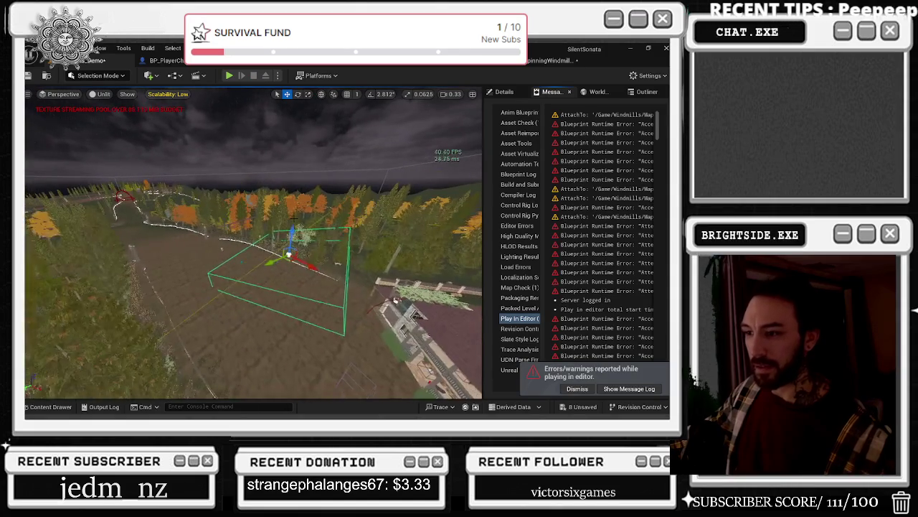
{"action": "left_click", "coordinate": [523, 96]}
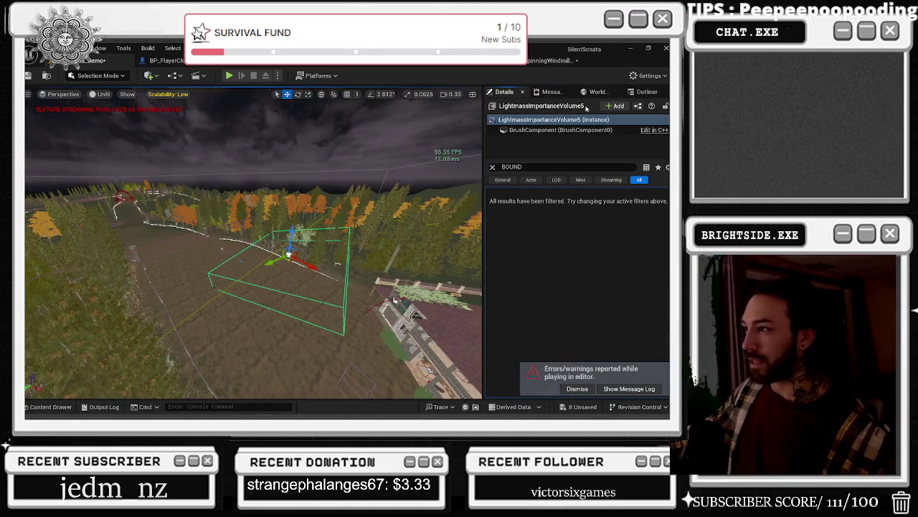
{"action": "left_click_drag", "start_coordinate": [254, 244], "coordinate": [243, 211]}
{"action": "key", "text": "ctrl+z"}
{"action": "mouse_move", "coordinate": [302, 230]}
{"action": "left_mouse_down"}
{"action": "mouse_move", "coordinate": [318, 195]}
{"action": "mouse_move", "coordinate": [307, 205]}
{"action": "mouse_move", "coordinate": [317, 222]}
{"action": "mouse_move", "coordinate": [205, 241]}
{"action": "mouse_move", "coordinate": [204, 171]}
{"action": "mouse_move", "coordinate": [183, 215]}
{"action": "mouse_move", "coordinate": [209, 236]}
{"action": "left_mouse_up"}
{"action": "key", "text": "ctrl+z"}
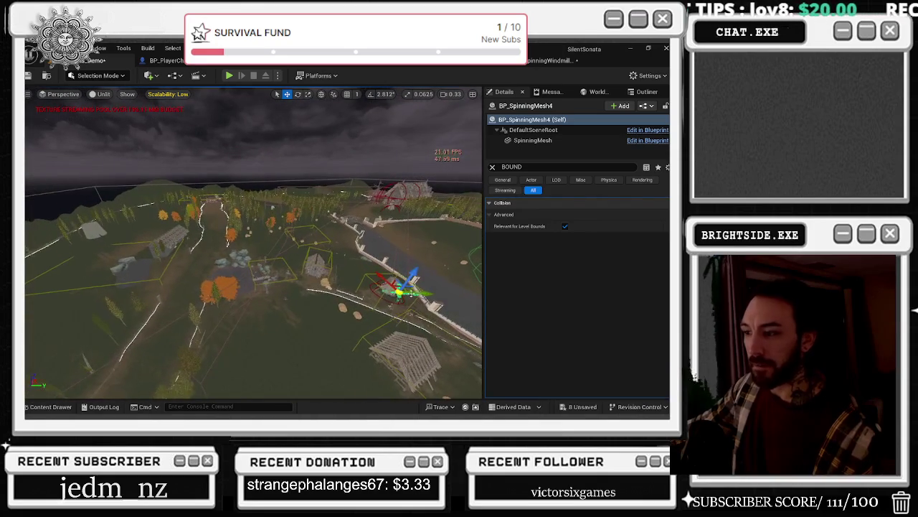
- Reposition BP_SpinningMesh4 in the field beside the house and start Play to watch it
{"action": "mouse_move", "coordinate": [171, 265]}
{"action": "left_mouse_down"}
{"action": "mouse_move", "coordinate": [253, 185]}
{"action": "mouse_move", "coordinate": [222, 214]}
{"action": "left_mouse_up"}
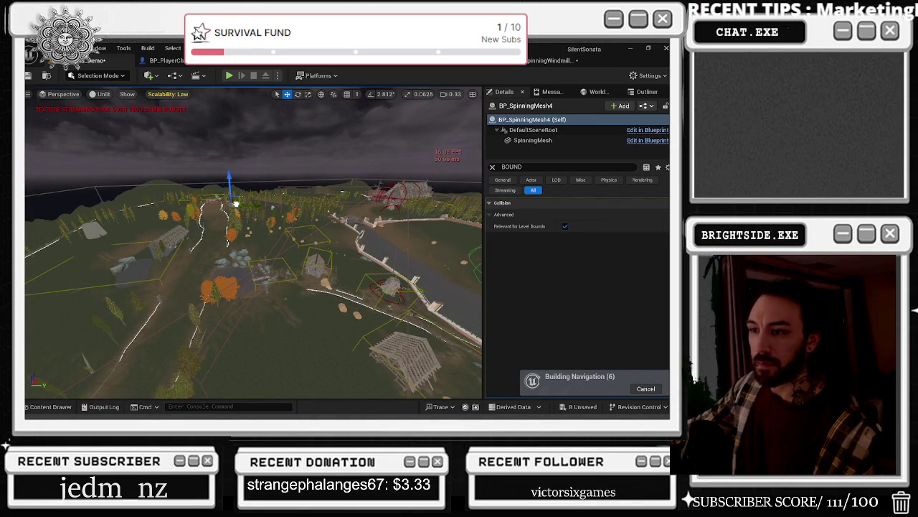
{"action": "key", "text": "f"}
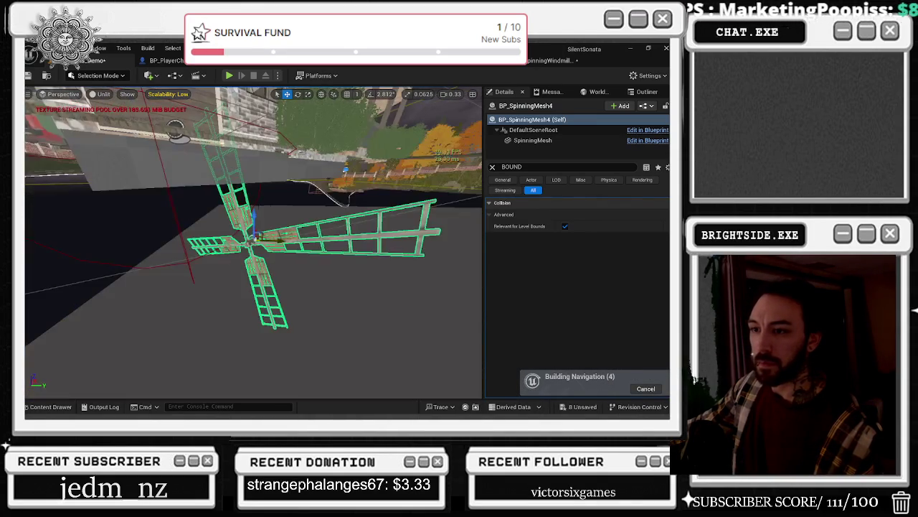
{"action": "scroll", "coordinate": [223, 203], "scroll_direction": "down", "scroll_amount": 5}
{"action": "mouse_move", "coordinate": [253, 223]}
{"action": "left_mouse_down"}
{"action": "mouse_move", "coordinate": [208, 283]}
{"action": "mouse_move", "coordinate": [213, 210]}
{"action": "left_mouse_up"}
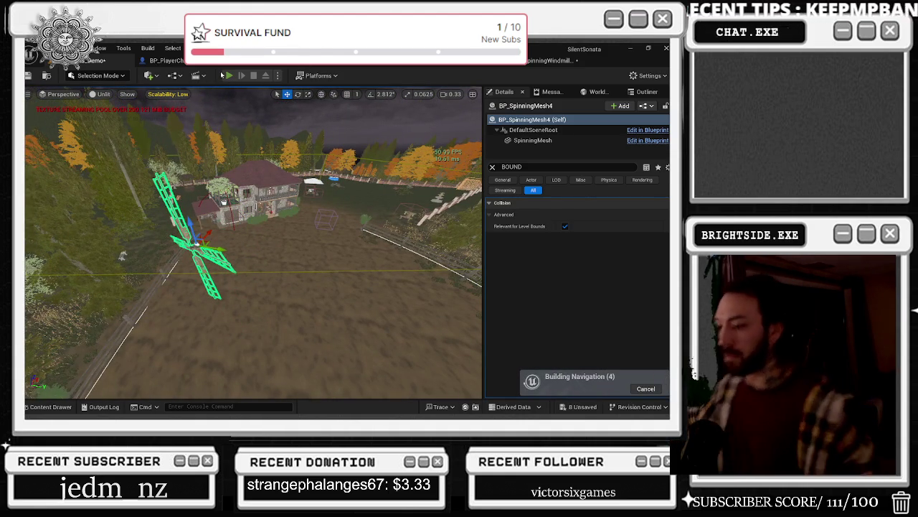
{"action": "left_click", "coordinate": [225, 75]}
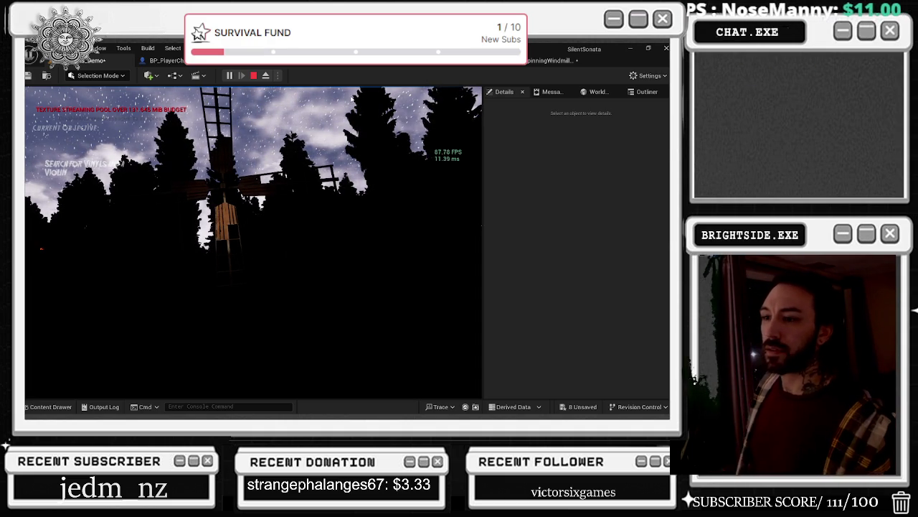
{"action": "key", "text": "Escape"}
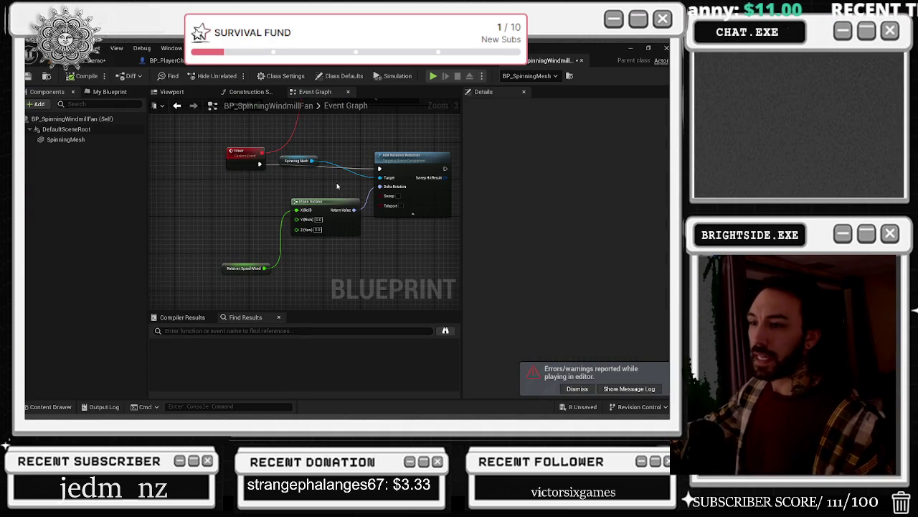
{"action": "left_click_drag", "start_coordinate": [264, 166], "coordinate": [275, 264]}
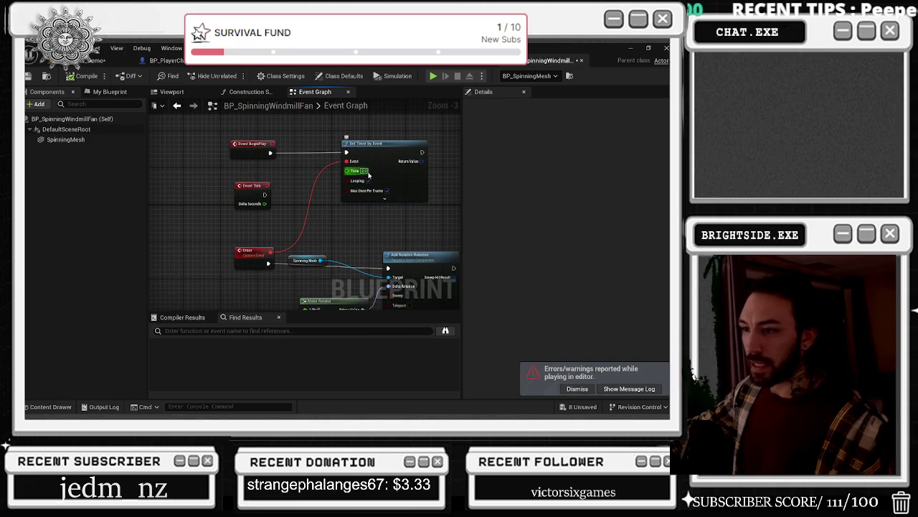
{"action": "left_click_drag", "start_coordinate": [331, 223], "coordinate": [254, 174]}
{"action": "left_click_drag", "start_coordinate": [340, 275], "coordinate": [248, 249]}
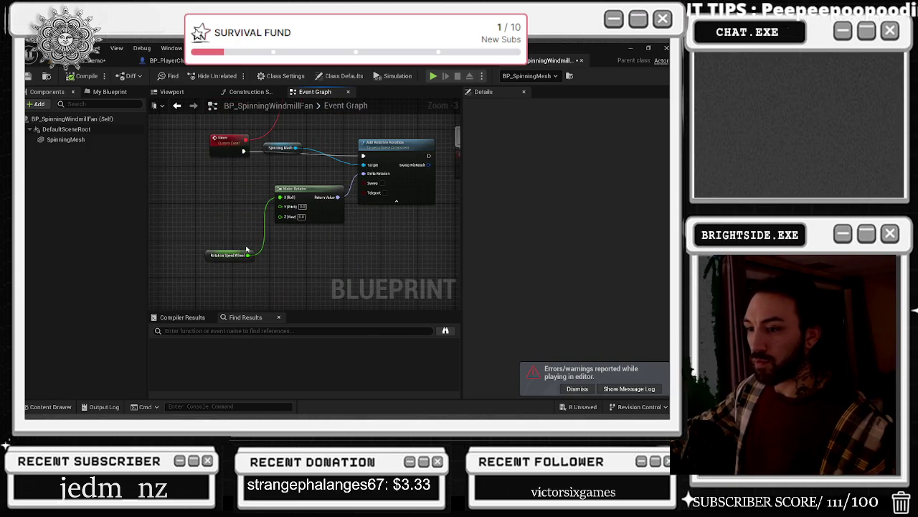
{"action": "left_click", "coordinate": [233, 254]}
{"action": "left_click", "coordinate": [572, 143]}
{"action": "type", "text": "10"}
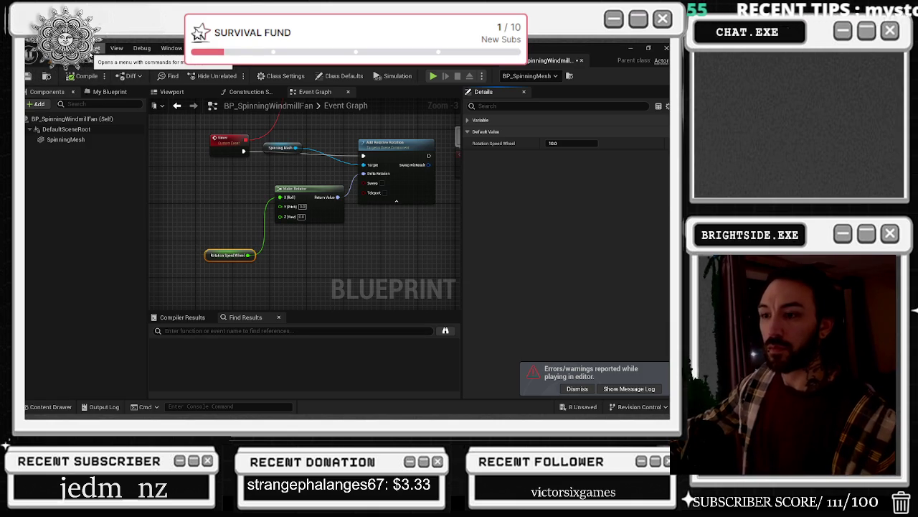
{"action": "left_click", "coordinate": [104, 60]}
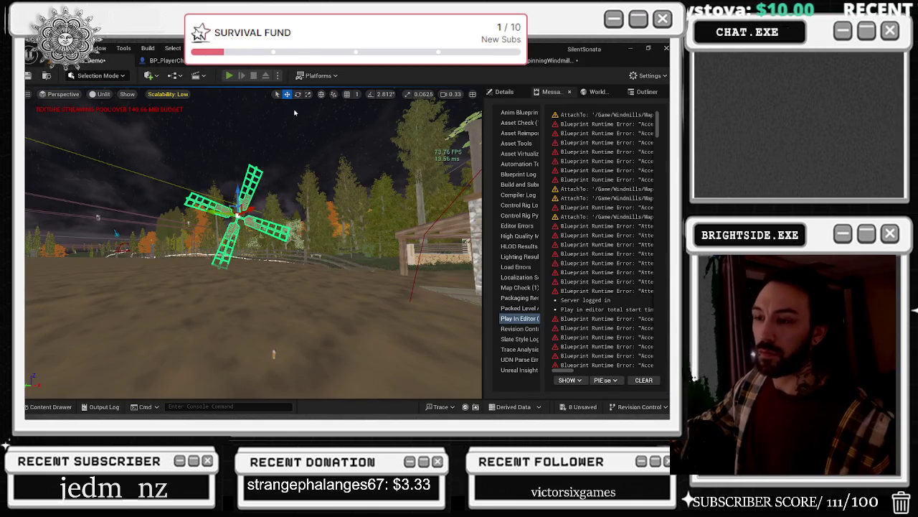
{"action": "left_click", "coordinate": [229, 75]}
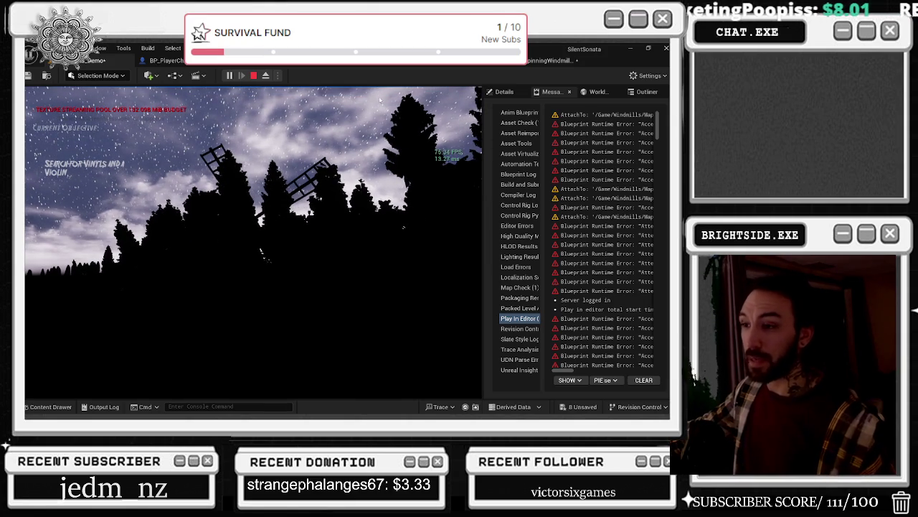
{"action": "key", "text": "Escape"}
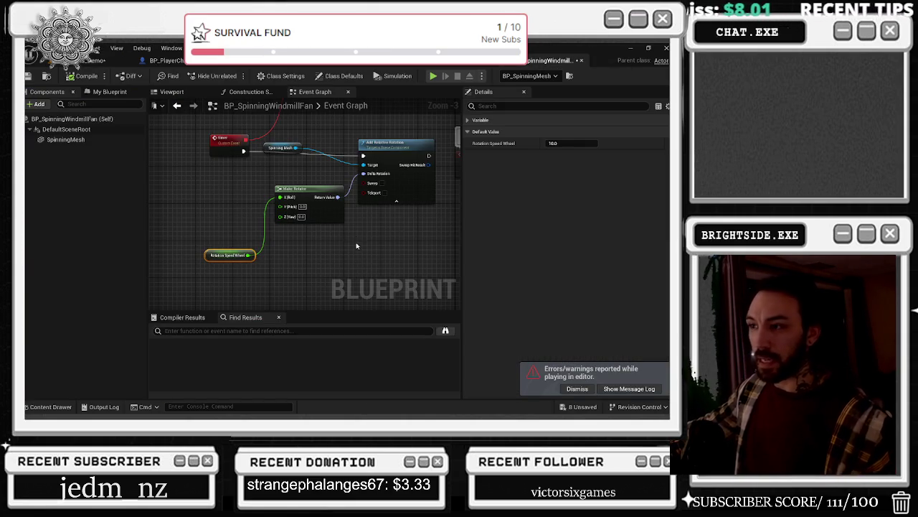
- Add a Timeline node named ROTATE to the event graph
{"action": "right_click", "coordinate": [353, 235]}
{"action": "type", "text": "TIMELINE"}
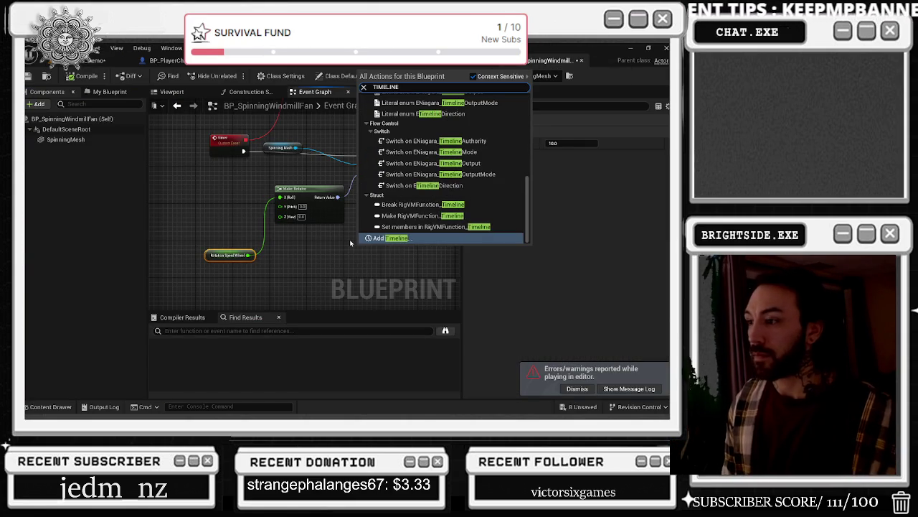
{"action": "key", "text": "Return"}
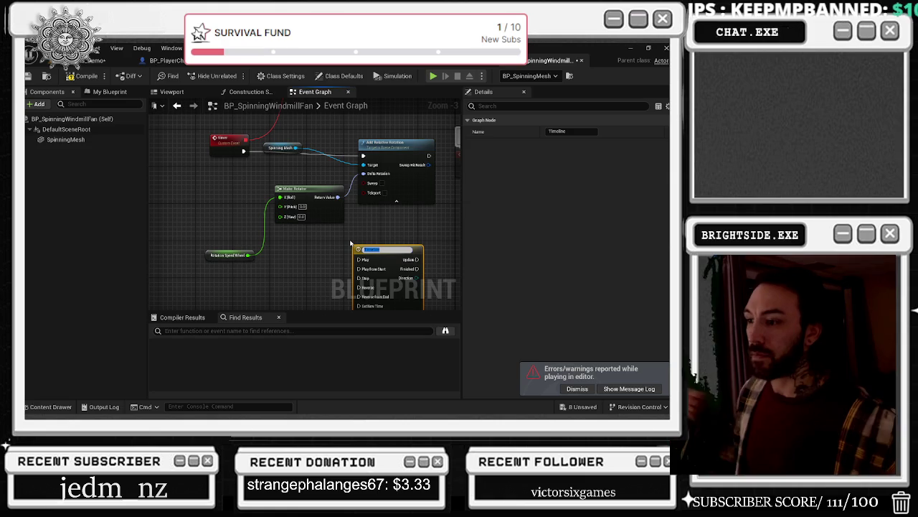
{"action": "key", "text": "Return"}
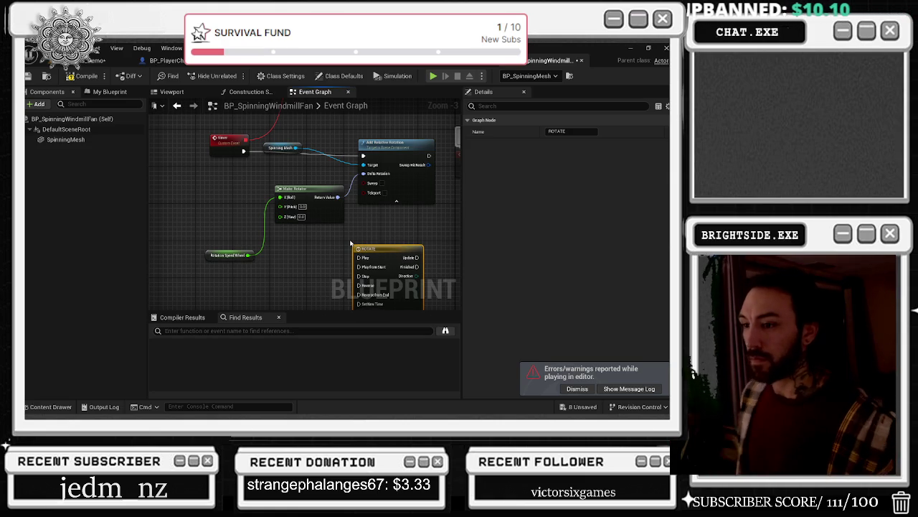
- Wire Event BeginPlay into the ROTATE timeline and position both nodes
{"action": "mouse_move", "coordinate": [334, 188]}
{"action": "left_mouse_down"}
{"action": "mouse_move", "coordinate": [298, 256]}
{"action": "mouse_move", "coordinate": [308, 310]}
{"action": "left_mouse_up"}
{"action": "mouse_move", "coordinate": [222, 168]}
{"action": "left_mouse_down"}
{"action": "mouse_move", "coordinate": [236, 184]}
{"action": "mouse_move", "coordinate": [208, 251]}
{"action": "mouse_move", "coordinate": [241, 211]}
{"action": "left_mouse_up"}
{"action": "left_click_drag", "start_coordinate": [321, 164], "coordinate": [316, 210]}
{"action": "mouse_move", "coordinate": [251, 219]}
{"action": "left_mouse_down"}
{"action": "mouse_move", "coordinate": [294, 230]}
{"action": "mouse_move", "coordinate": [290, 222]}
{"action": "mouse_move", "coordinate": [358, 159]}
{"action": "left_mouse_up"}
{"action": "left_click_drag", "start_coordinate": [285, 133], "coordinate": [331, 178]}
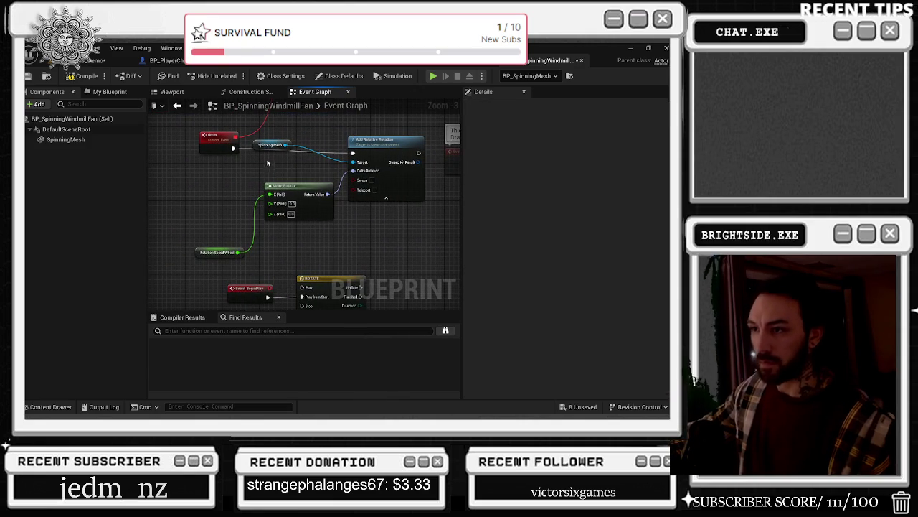
{"action": "left_click_drag", "start_coordinate": [241, 292], "coordinate": [212, 292]}
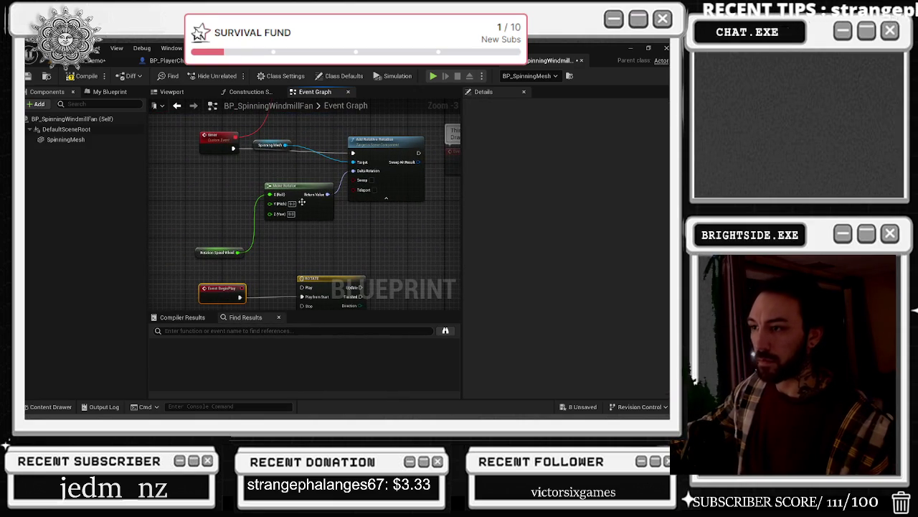
- Connect ROTATE's Update output to Add Relative Rotation through a reroute point
{"action": "left_click", "coordinate": [359, 278]}
{"action": "mouse_move", "coordinate": [354, 280]}
{"action": "left_mouse_down"}
{"action": "mouse_move", "coordinate": [356, 145]}
{"action": "mouse_move", "coordinate": [386, 138]}
{"action": "mouse_move", "coordinate": [431, 277]}
{"action": "mouse_move", "coordinate": [381, 298]}
{"action": "mouse_move", "coordinate": [333, 170]}
{"action": "mouse_move", "coordinate": [383, 244]}
{"action": "mouse_move", "coordinate": [388, 269]}
{"action": "mouse_move", "coordinate": [387, 173]}
{"action": "mouse_move", "coordinate": [393, 179]}
{"action": "left_mouse_up"}
{"action": "left_click", "coordinate": [319, 136]}
{"action": "double_click", "coordinate": [307, 156]}
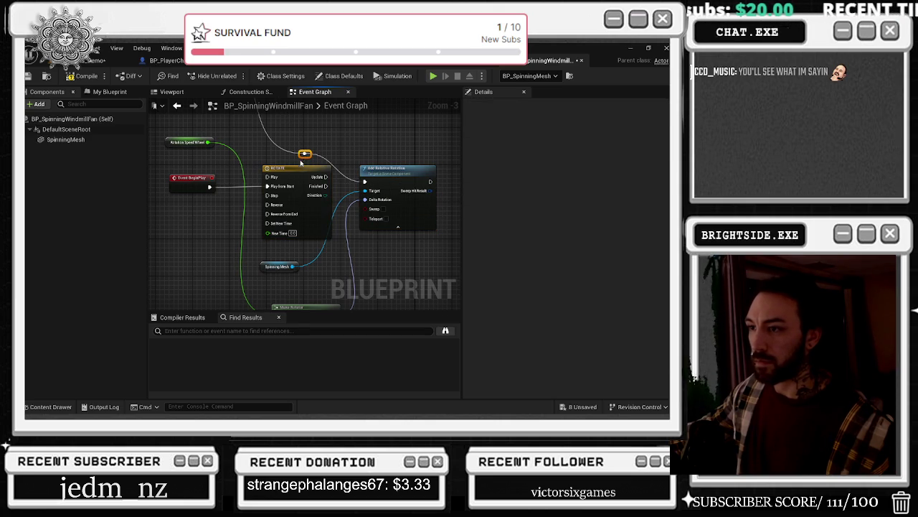
{"action": "left_click_drag", "start_coordinate": [304, 154], "coordinate": [347, 131]}
{"action": "left_click_drag", "start_coordinate": [327, 176], "coordinate": [364, 177]}
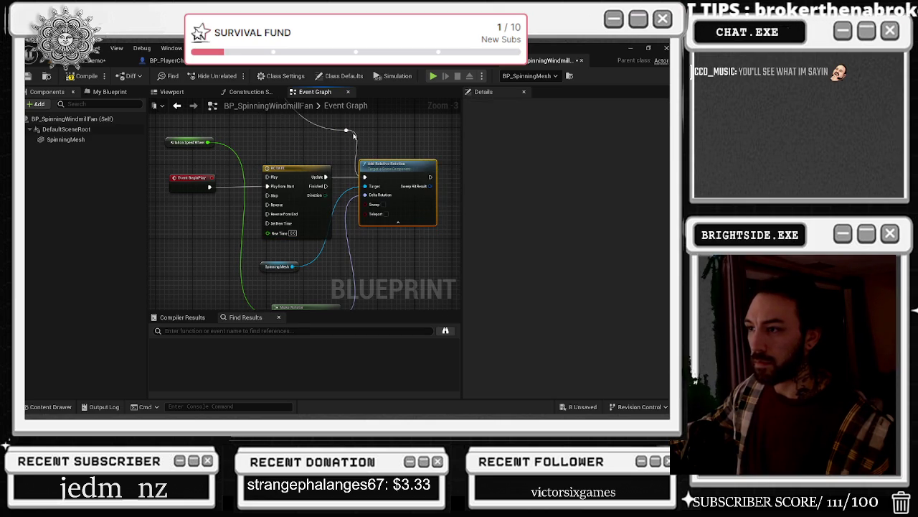
- Rearrange Make Rotator beside Add Relative Rotation near SpinningMesh
{"action": "left_click_drag", "start_coordinate": [366, 130], "coordinate": [385, 265]}
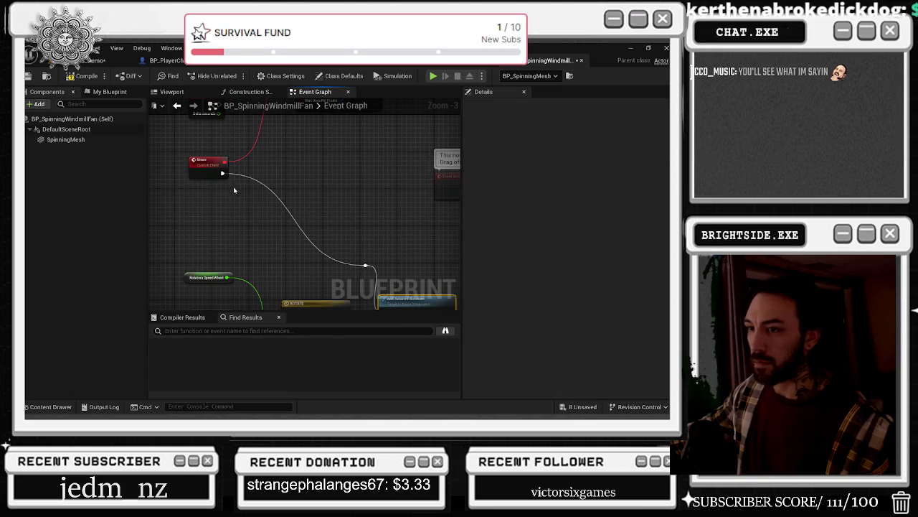
{"action": "scroll", "coordinate": [221, 173], "scroll_direction": "up", "scroll_amount": 1}
{"action": "mouse_move", "coordinate": [222, 173]}
{"action": "left_mouse_down"}
{"action": "mouse_move", "coordinate": [304, 153]}
{"action": "mouse_move", "coordinate": [317, 201]}
{"action": "left_mouse_up"}
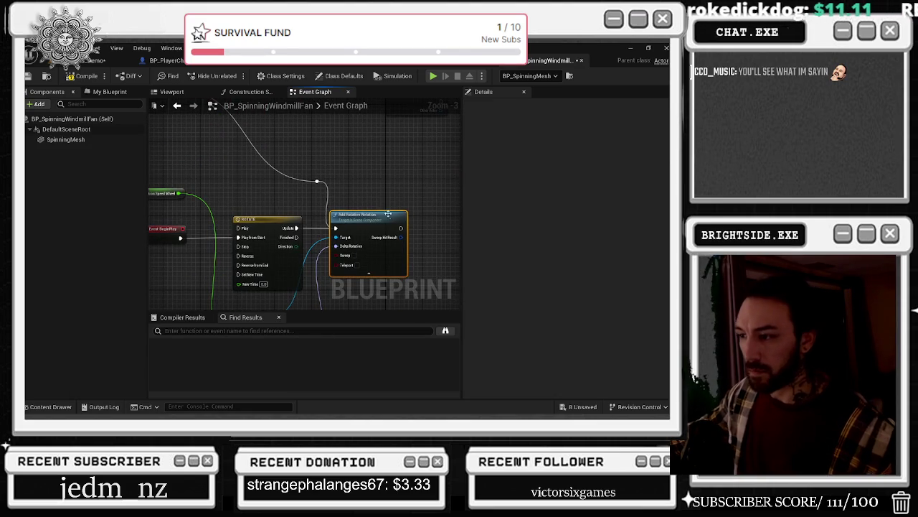
{"action": "scroll", "coordinate": [416, 147], "scroll_direction": "down", "scroll_amount": 1}
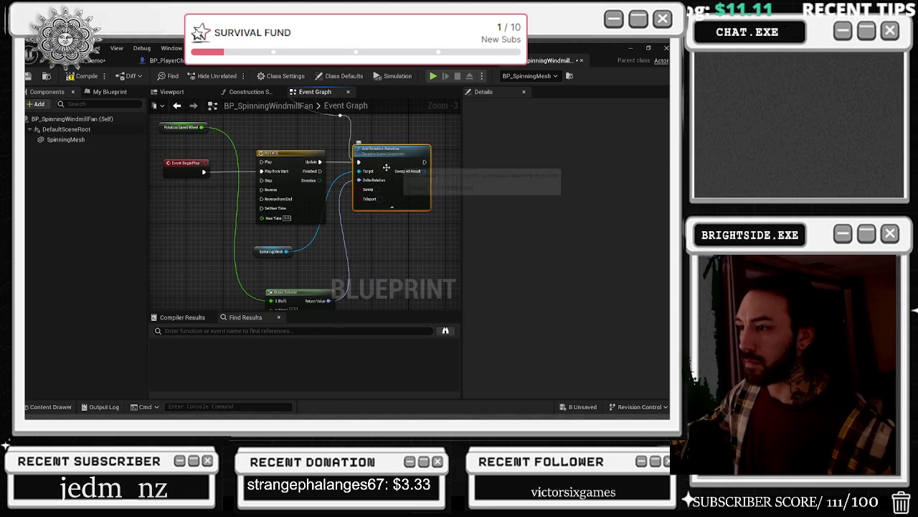
{"action": "scroll", "coordinate": [352, 198], "scroll_direction": "up", "scroll_amount": 1}
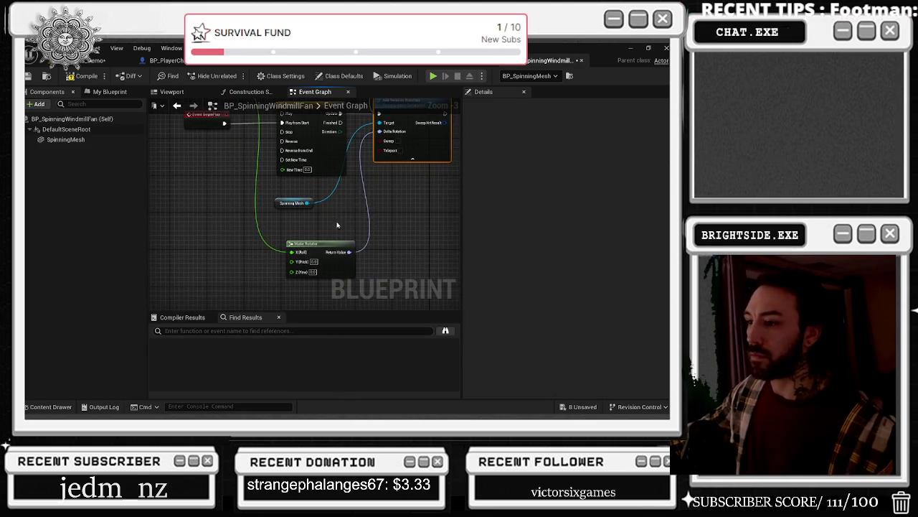
{"action": "scroll", "coordinate": [349, 208], "scroll_direction": "down", "scroll_amount": 1}
{"action": "left_click", "coordinate": [282, 261]}
{"action": "left_click_drag", "start_coordinate": [282, 261], "coordinate": [284, 257]}
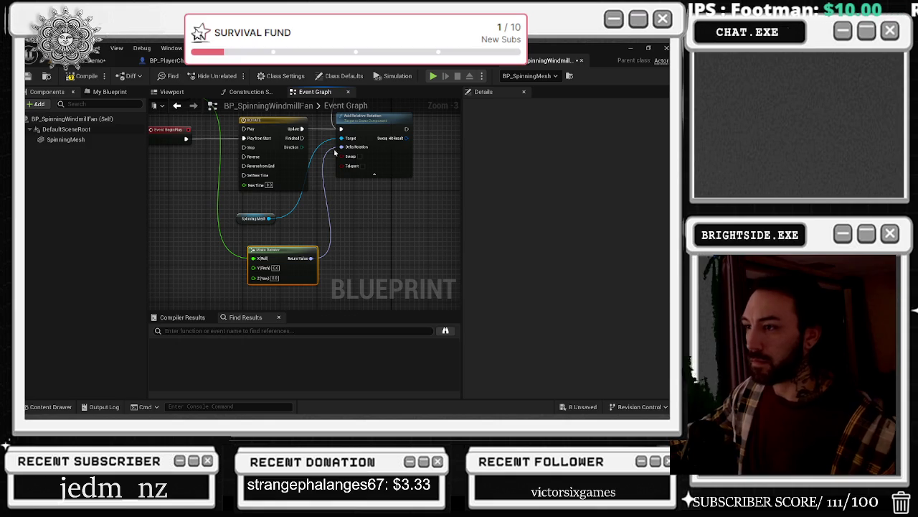
{"action": "mouse_move", "coordinate": [320, 163]}
{"action": "left_mouse_down"}
{"action": "mouse_move", "coordinate": [357, 220]}
{"action": "mouse_move", "coordinate": [368, 268]}
{"action": "left_mouse_up"}
{"action": "left_click_drag", "start_coordinate": [305, 251], "coordinate": [327, 219]}
{"action": "left_click_drag", "start_coordinate": [368, 130], "coordinate": [429, 129]}
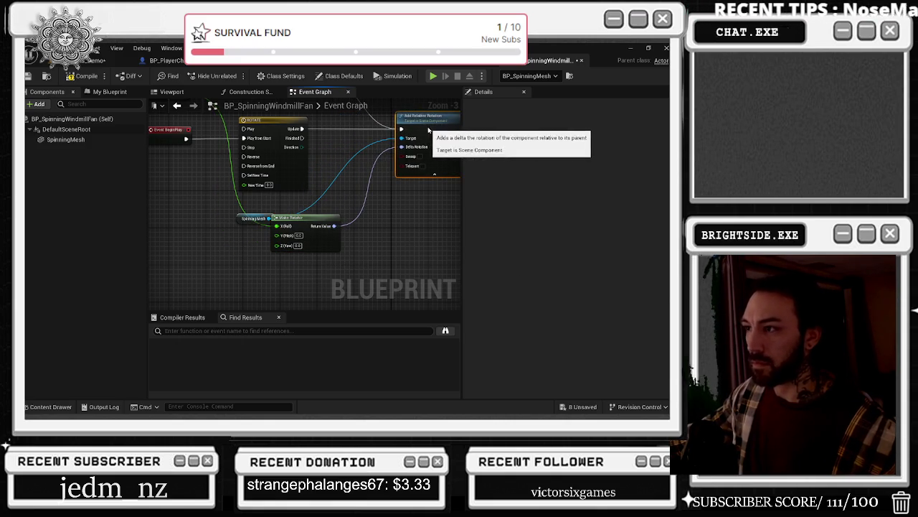
{"action": "left_click_drag", "start_coordinate": [303, 216], "coordinate": [354, 165]}
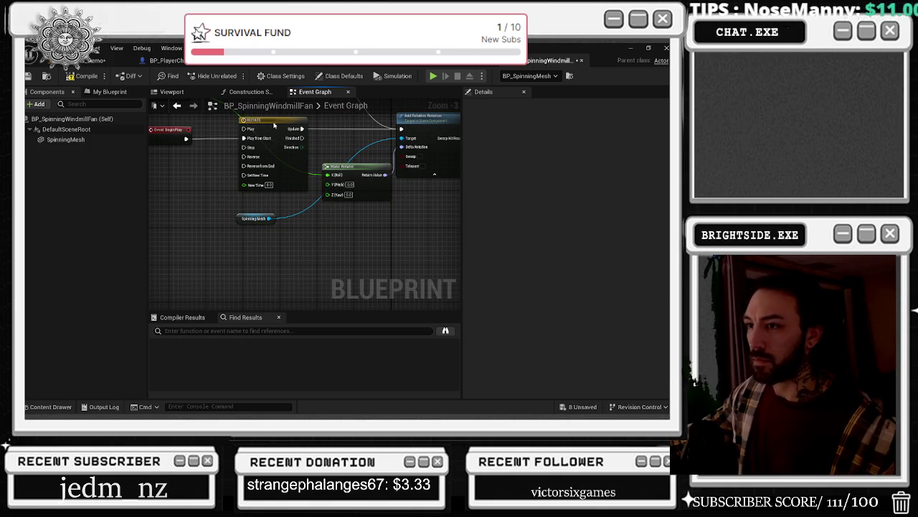
{"action": "double_click", "coordinate": [274, 125]}
- Add a float track to ROTATE with a key at the curve's start
{"action": "left_click", "coordinate": [170, 116]}
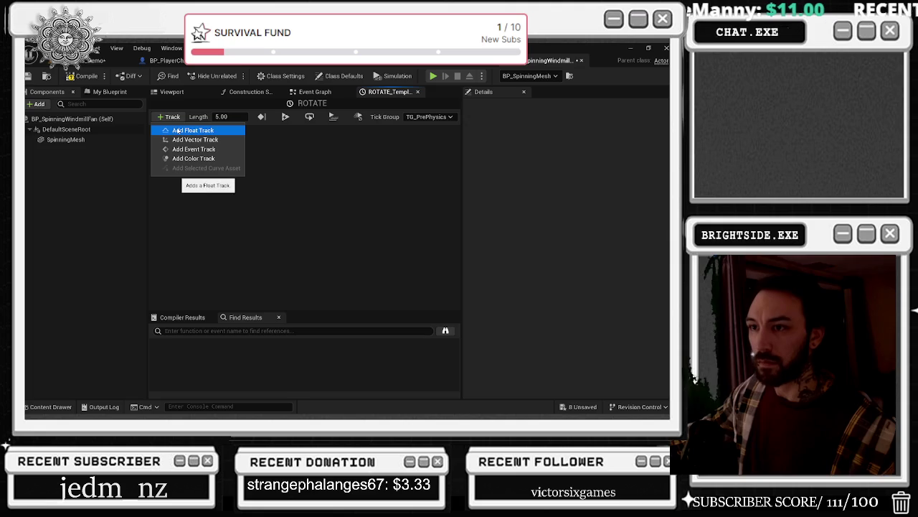
{"action": "left_click", "coordinate": [185, 129]}
{"action": "right_click", "coordinate": [220, 207]}
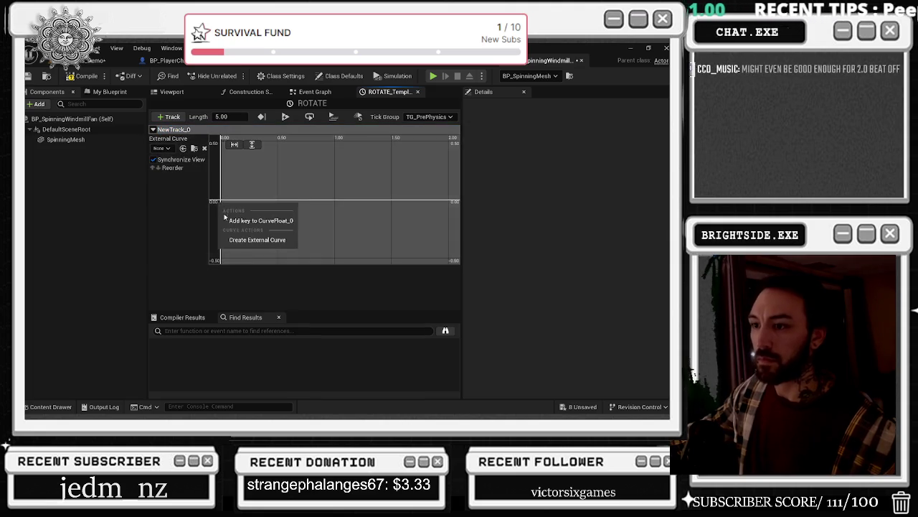
{"action": "left_click", "coordinate": [251, 215]}
{"action": "scroll", "coordinate": [280, 199], "scroll_direction": "down", "scroll_amount": 2}
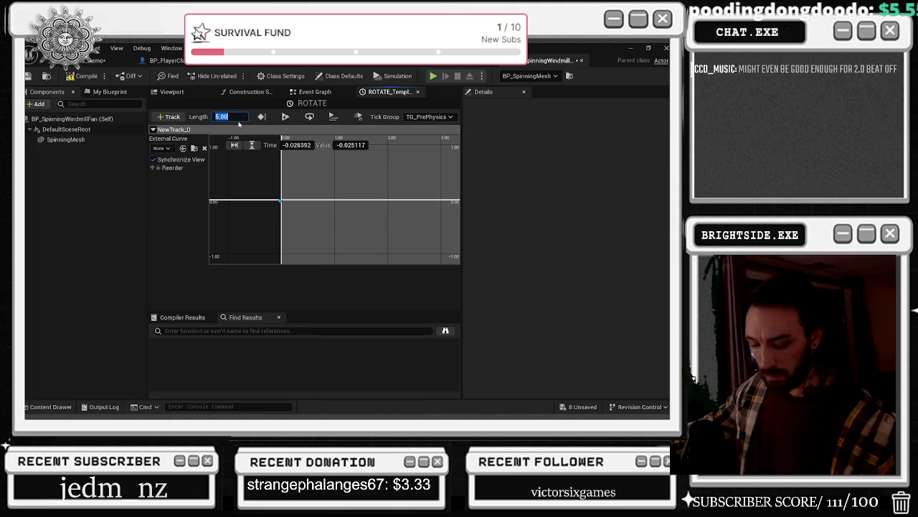
{"action": "left_click", "coordinate": [231, 116]}
{"action": "type", "text": "1"}
- Set the timeline length to 0.5 seconds and the first key's value to 0
{"action": "key", "text": "Return"}
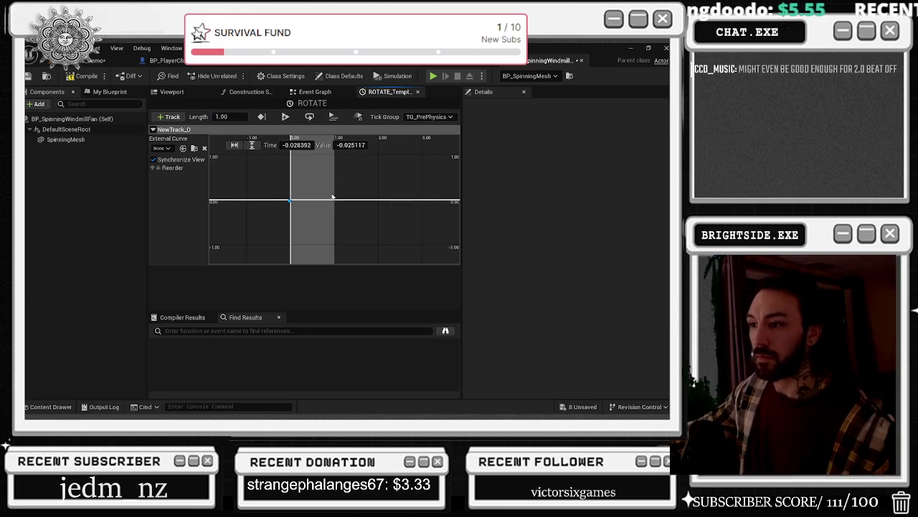
{"action": "left_click", "coordinate": [233, 116]}
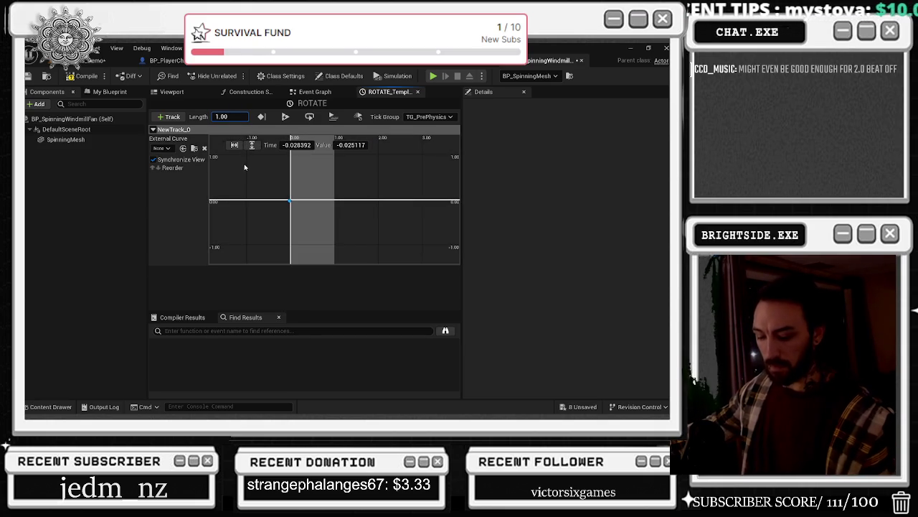
{"action": "left_click", "coordinate": [361, 145]}
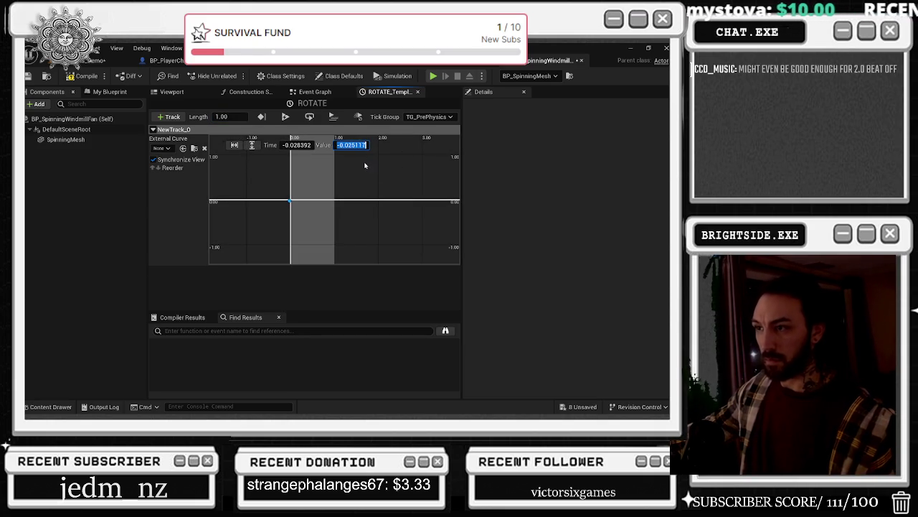
{"action": "key", "text": "Return"}
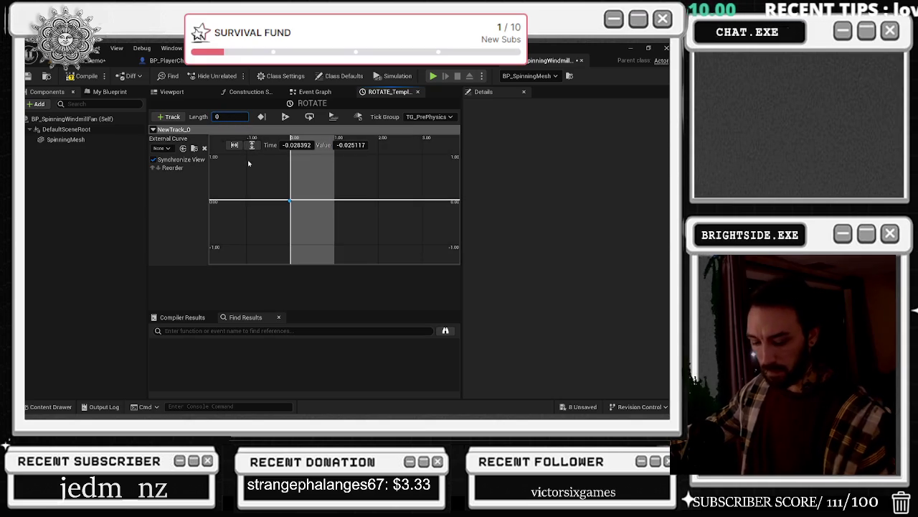
{"action": "type", "text": ".5"}
{"action": "key", "text": "Return"}
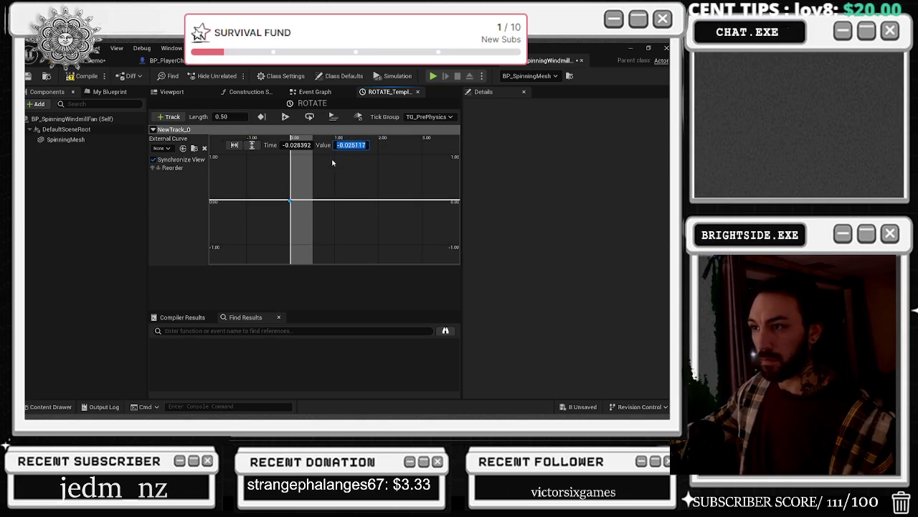
{"action": "left_click", "coordinate": [358, 145]}
{"action": "type", "text": "0"}
{"action": "key", "text": "Return"}
- Add a second key at 0.5 seconds, set its value, and return to the event graph
{"action": "right_click", "coordinate": [313, 199]}
{"action": "left_click", "coordinate": [349, 213]}
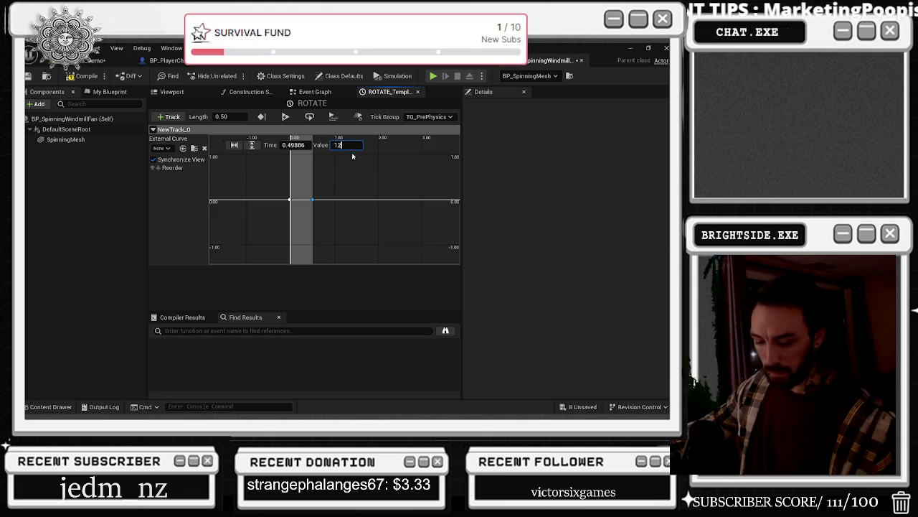
{"action": "key", "text": "BackSpace"}
{"action": "key", "text": "BackSpace"}
{"action": "type", "text": "0."}
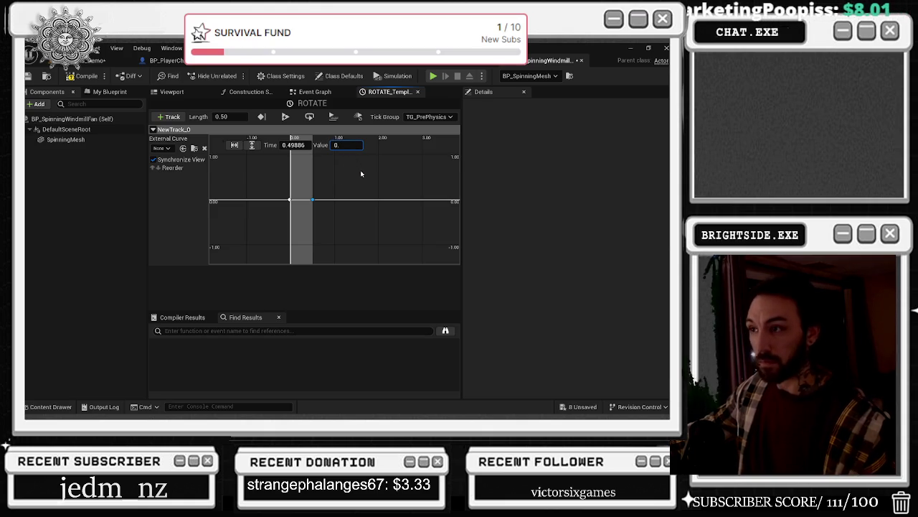
{"action": "key", "text": "Return"}
{"action": "left_click", "coordinate": [316, 92]}
{"action": "left_click_drag", "start_coordinate": [358, 191], "coordinate": [350, 209]}
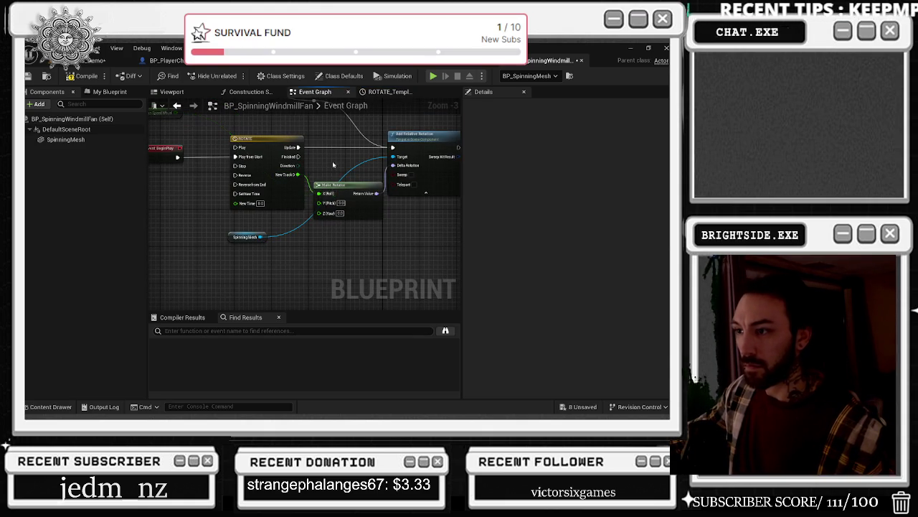
- Place Rotation Speed Wheel above ROTATE, recompile the fan Blueprint, and return to the level
{"action": "left_click_drag", "start_coordinate": [328, 176], "coordinate": [392, 186]}
{"action": "mouse_move", "coordinate": [230, 126]}
{"action": "left_mouse_down"}
{"action": "mouse_move", "coordinate": [326, 140]}
{"action": "mouse_move", "coordinate": [335, 130]}
{"action": "mouse_move", "coordinate": [295, 169]}
{"action": "mouse_move", "coordinate": [300, 184]}
{"action": "mouse_move", "coordinate": [278, 181]}
{"action": "left_mouse_up"}
{"action": "left_click", "coordinate": [304, 185]}
{"action": "double_click", "coordinate": [278, 191]}
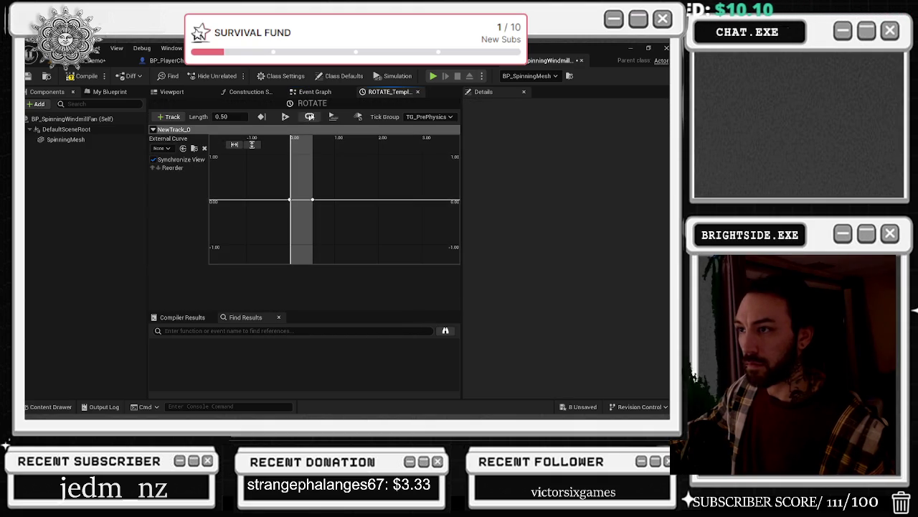
{"action": "left_click", "coordinate": [316, 92]}
{"action": "left_click", "coordinate": [86, 76]}
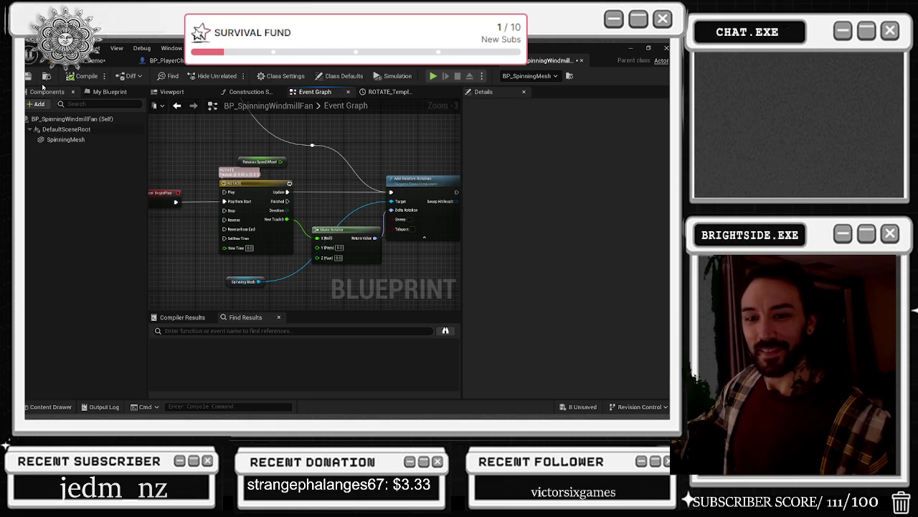
{"action": "left_click", "coordinate": [97, 60]}
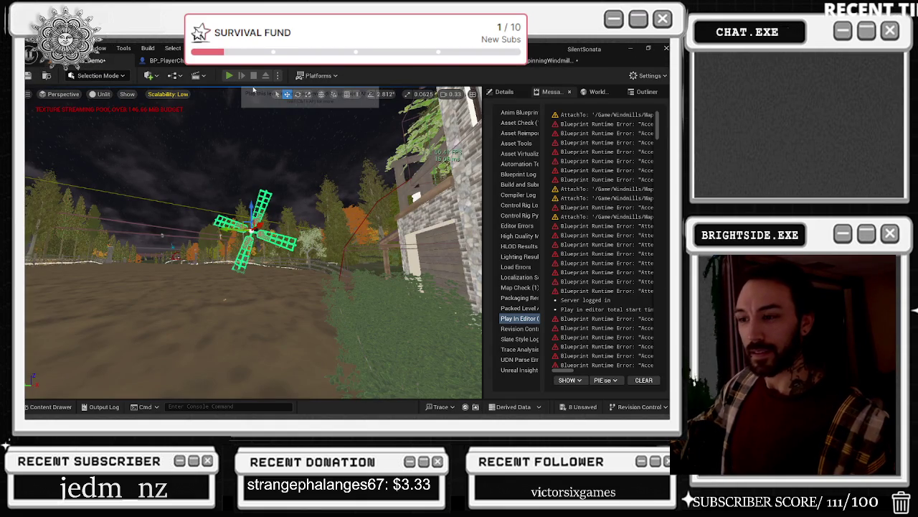
- Play-test walking toward the windmill, then stop and reopen BP_SpinningWindmillFan's graph
{"action": "key", "text": "alt+p"}
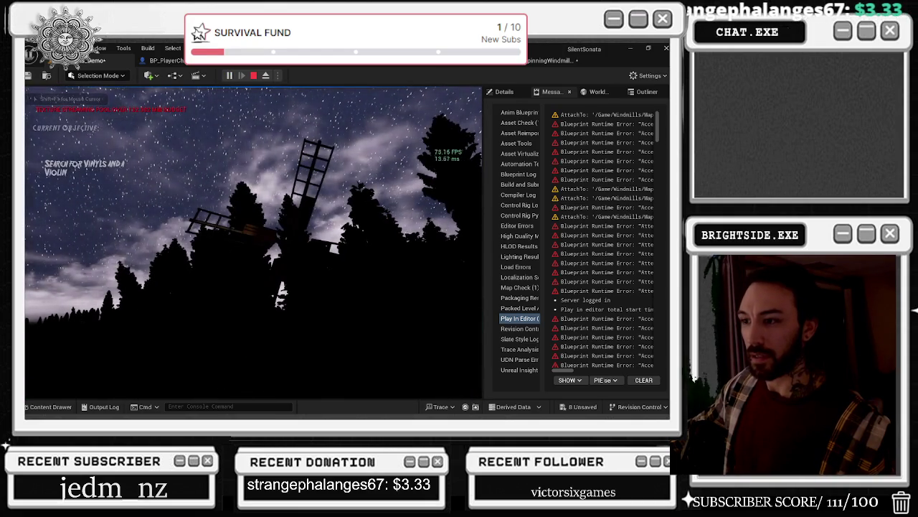
{"action": "key", "text": "w"}
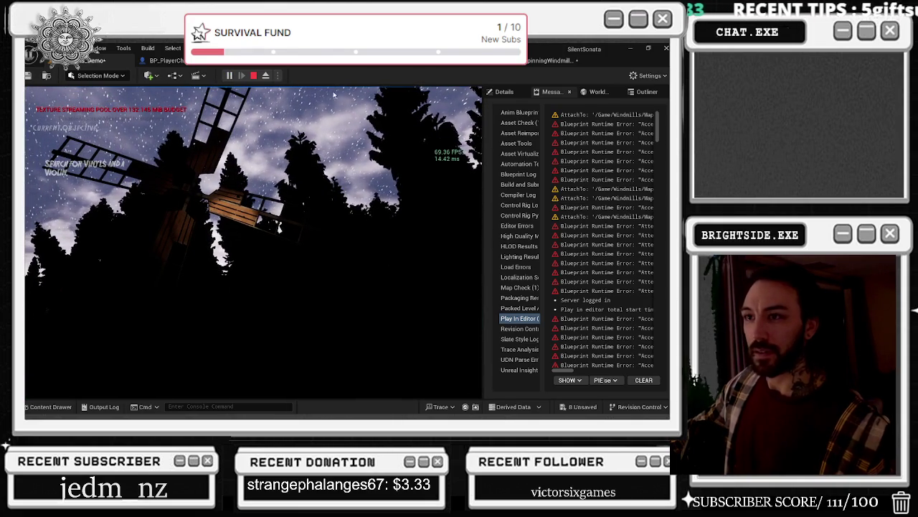
{"action": "key", "text": "Escape"}
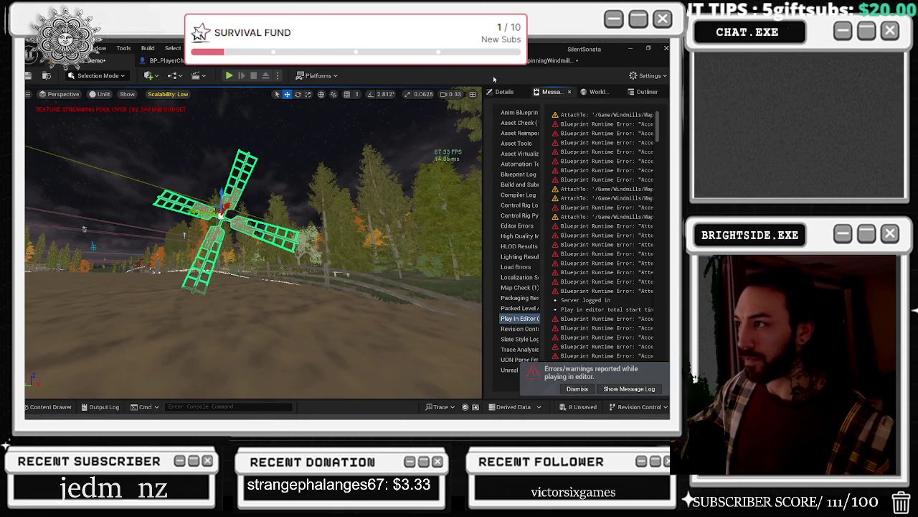
{"action": "left_click", "coordinate": [511, 64]}
{"action": "mouse_move", "coordinate": [179, 148]}
{"action": "left_mouse_down"}
{"action": "mouse_move", "coordinate": [261, 208]}
{"action": "mouse_move", "coordinate": [240, 225]}
{"action": "left_mouse_up"}
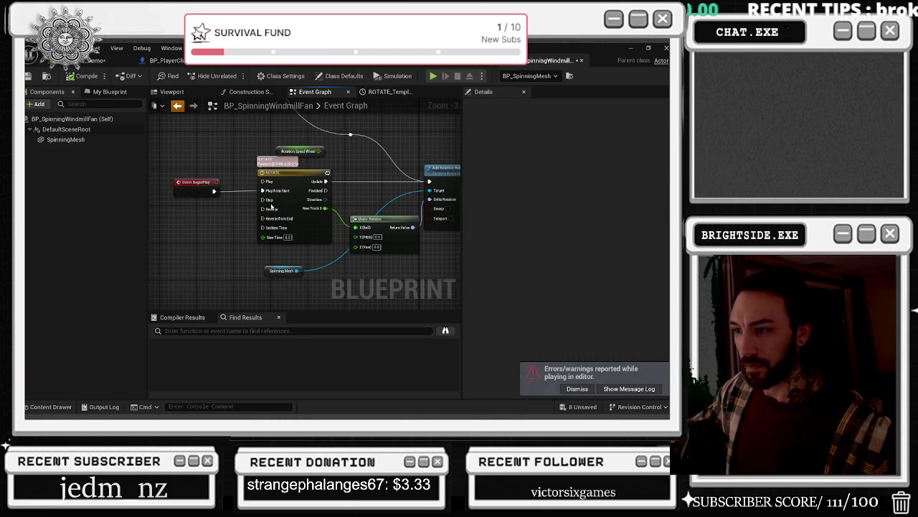
- Set NewTrack_0's end key near 0.5 seconds to value 0.5, then return to the level
{"action": "mouse_move", "coordinate": [178, 120]}
{"action": "left_mouse_down"}
{"action": "mouse_move", "coordinate": [163, 100]}
{"action": "mouse_move", "coordinate": [147, 139]}
{"action": "mouse_move", "coordinate": [143, 132]}
{"action": "left_mouse_up"}
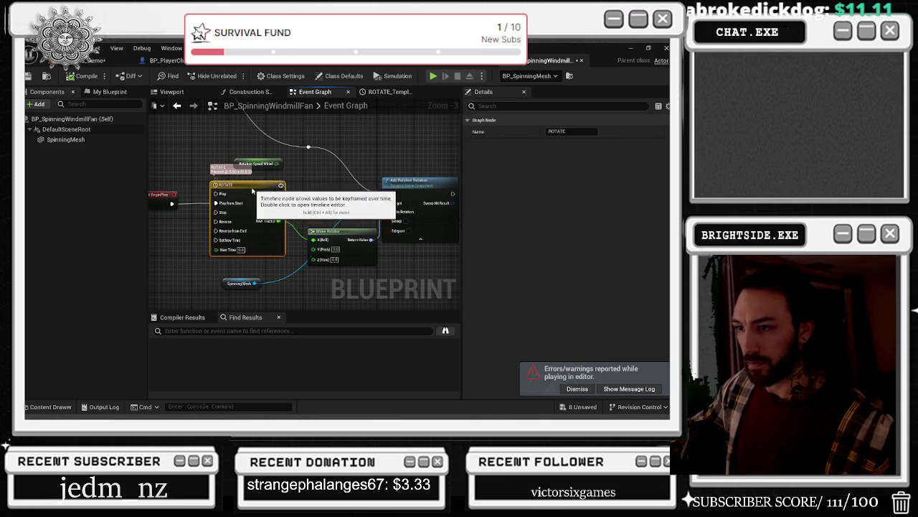
{"action": "left_click_drag", "start_coordinate": [278, 186], "coordinate": [273, 186]}
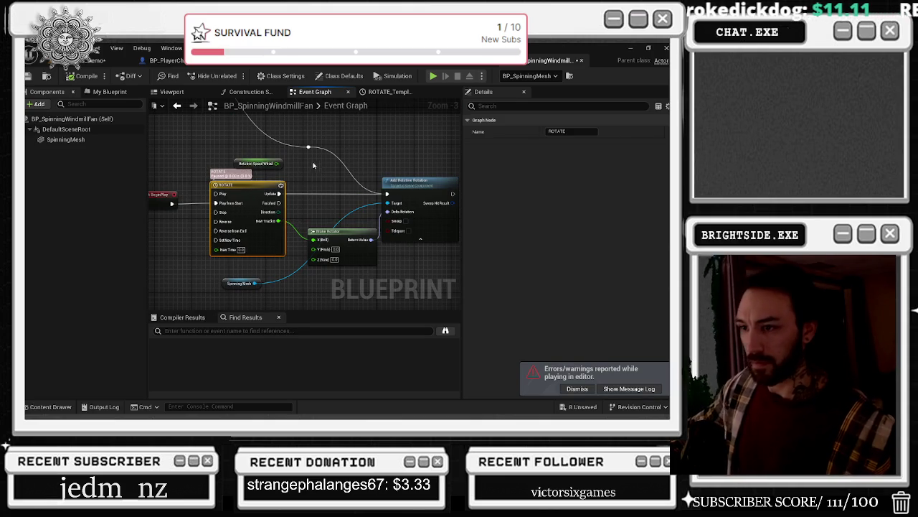
{"action": "left_click", "coordinate": [246, 197], "text": "ctrl"}
{"action": "double_click", "coordinate": [247, 196]}
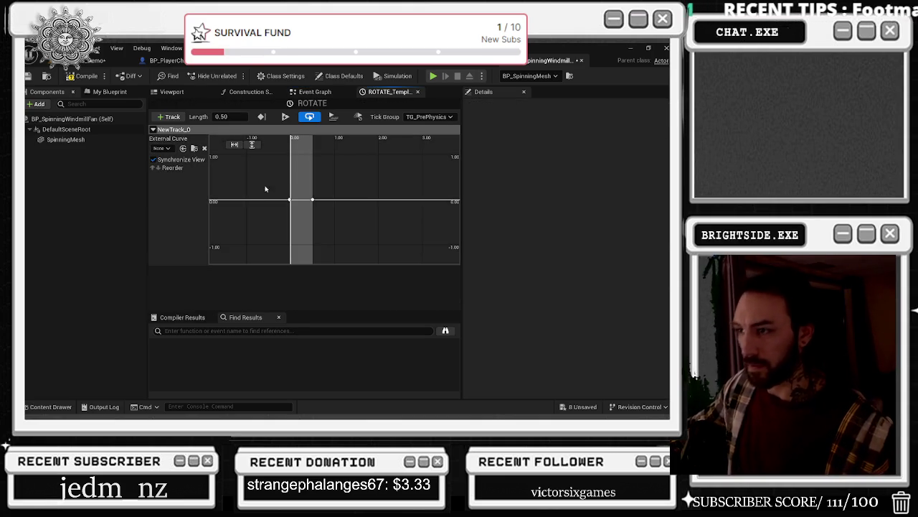
{"action": "left_click", "coordinate": [290, 200], "text": "shift"}
{"action": "left_click", "coordinate": [312, 199]}
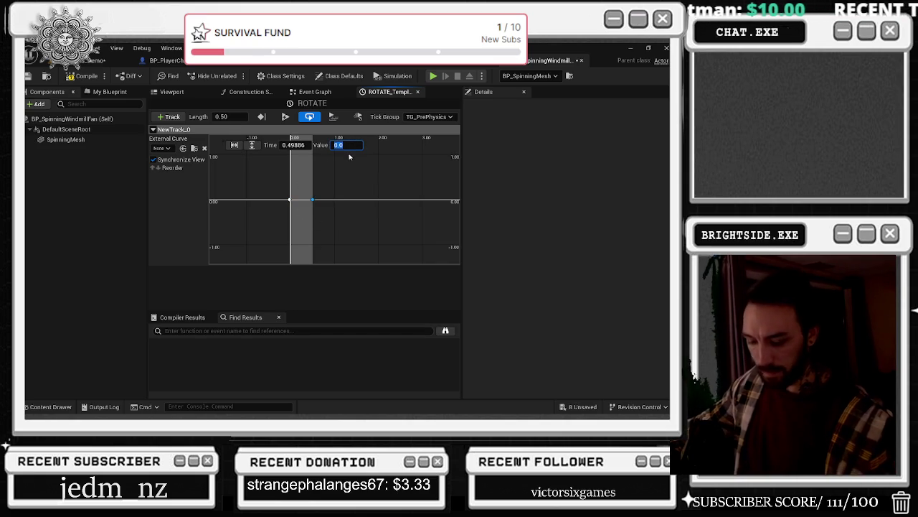
{"action": "key", "text": "Return"}
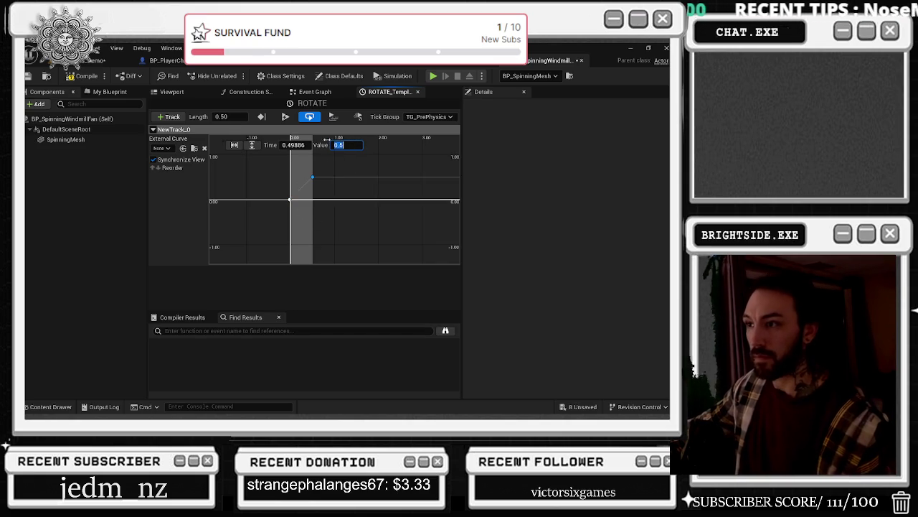
{"action": "left_click", "coordinate": [96, 60]}
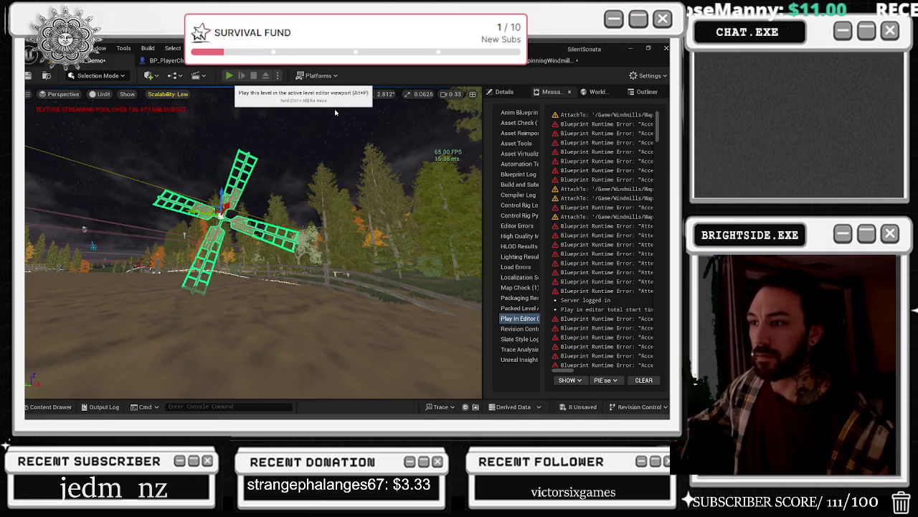
- Playtest the level to watch the windmill fan, then go back to BP_SpinningWindmillFan's ROTATE timeline
{"action": "key", "text": "alt+p"}
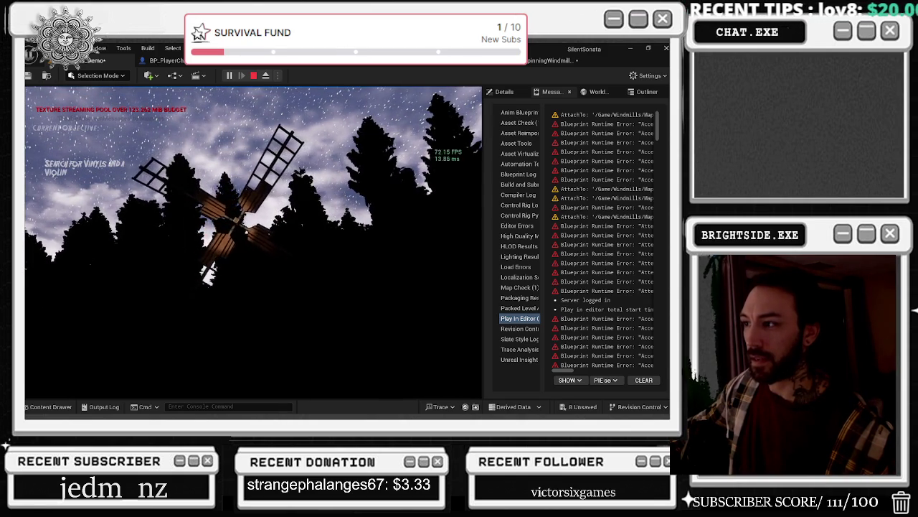
{"action": "key", "text": "Escape"}
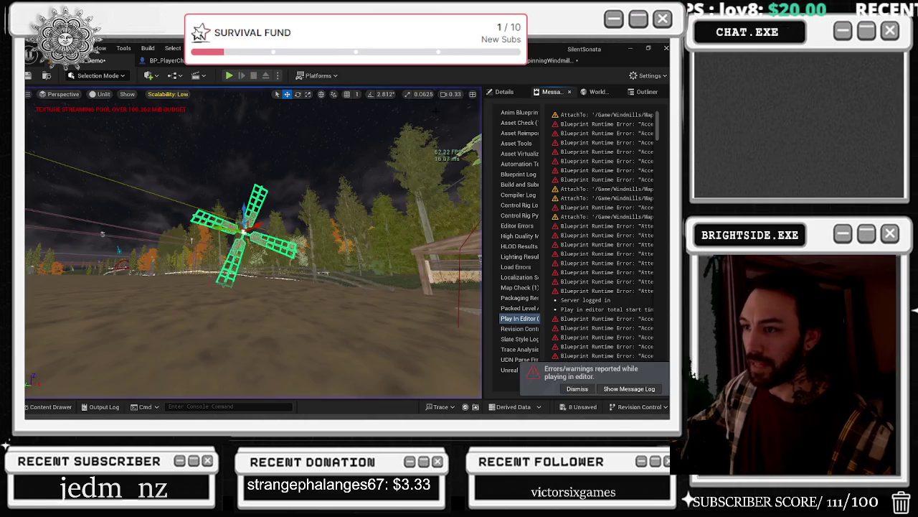
{"action": "left_click", "coordinate": [548, 60]}
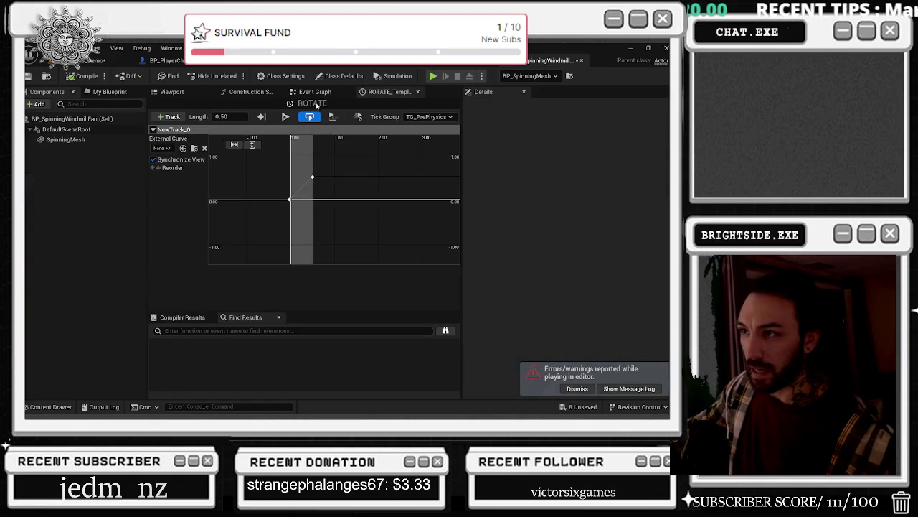
- Run another playtest from the level tab, then return to the fan Blueprint's Event Graph
{"action": "left_click", "coordinate": [316, 92]}
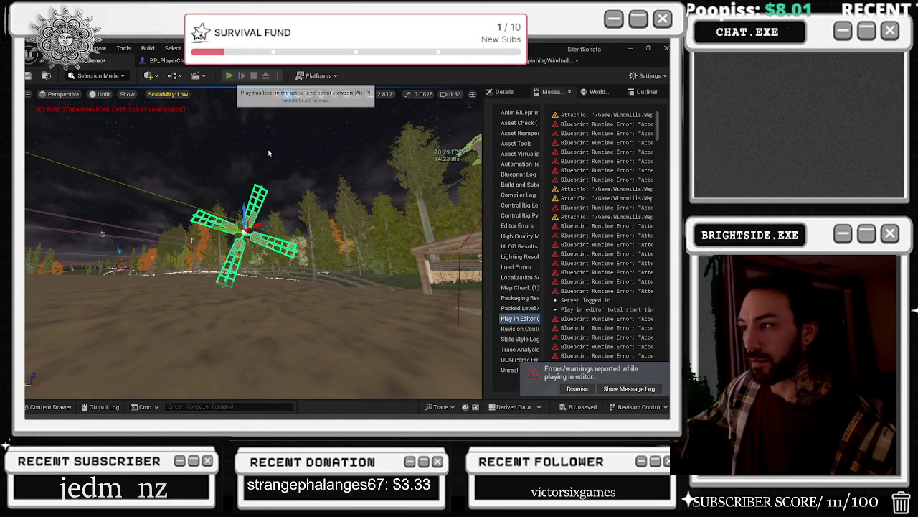
{"action": "key", "text": "alt+p"}
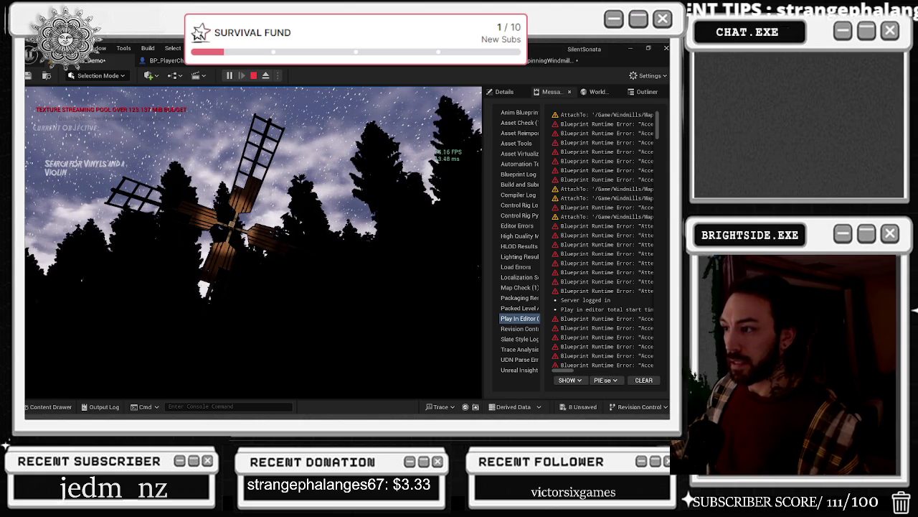
{"action": "key", "text": "Escape"}
{"action": "left_click", "coordinate": [553, 60]}
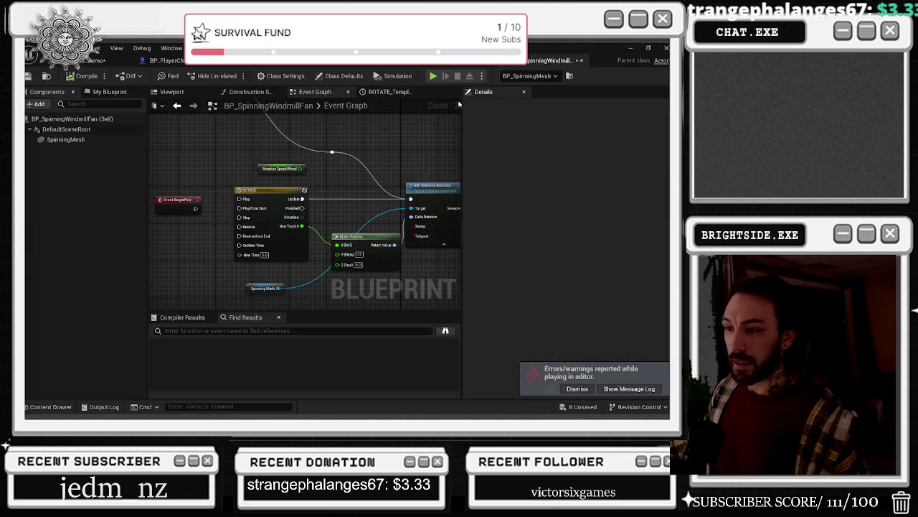
- Compile the fan Blueprint with the Event Tick and Set Timer by Event nodes in view
{"action": "left_click_drag", "start_coordinate": [226, 150], "coordinate": [291, 280]}
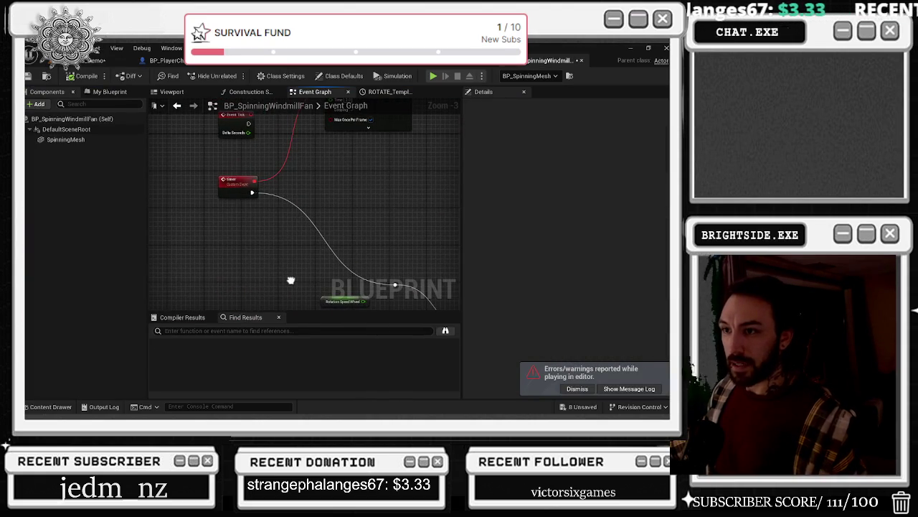
{"action": "mouse_move", "coordinate": [244, 136]}
{"action": "left_mouse_down"}
{"action": "mouse_move", "coordinate": [303, 131]}
{"action": "mouse_move", "coordinate": [272, 165]}
{"action": "mouse_move", "coordinate": [244, 310]}
{"action": "mouse_move", "coordinate": [244, 265]}
{"action": "mouse_move", "coordinate": [215, 208]}
{"action": "mouse_move", "coordinate": [154, 134]}
{"action": "mouse_move", "coordinate": [301, 160]}
{"action": "mouse_move", "coordinate": [311, 139]}
{"action": "mouse_move", "coordinate": [342, 198]}
{"action": "mouse_move", "coordinate": [165, 197]}
{"action": "mouse_move", "coordinate": [301, 215]}
{"action": "mouse_move", "coordinate": [308, 283]}
{"action": "mouse_move", "coordinate": [293, 150]}
{"action": "mouse_move", "coordinate": [265, 101]}
{"action": "mouse_move", "coordinate": [316, 216]}
{"action": "mouse_move", "coordinate": [381, 223]}
{"action": "mouse_move", "coordinate": [255, 231]}
{"action": "mouse_move", "coordinate": [308, 158]}
{"action": "mouse_move", "coordinate": [302, 148]}
{"action": "left_mouse_up"}
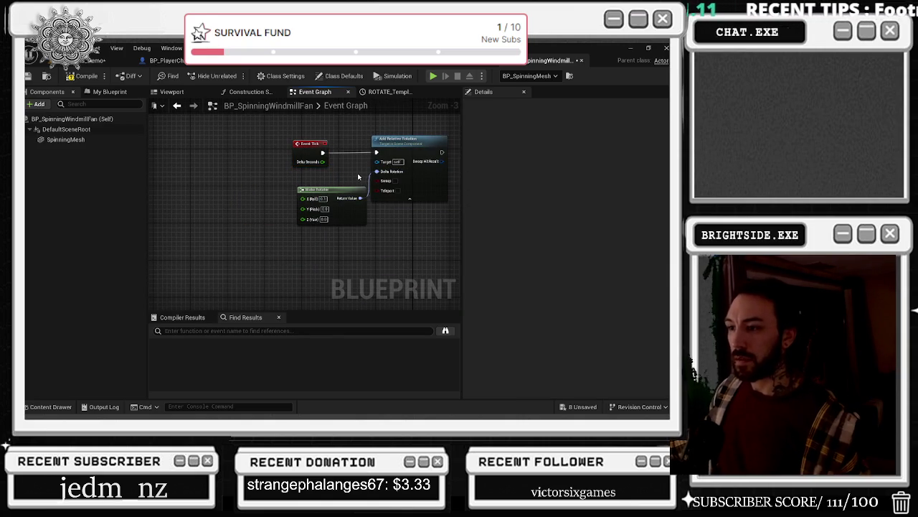
{"action": "left_click", "coordinate": [84, 75]}
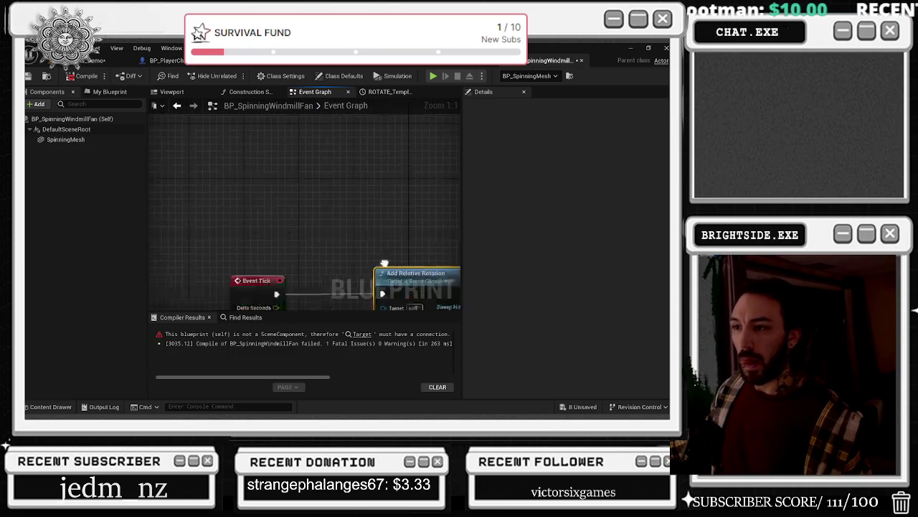
- Wire SpinningMesh into Add Relative Rotation's Target, recompile, and playtest the level
{"action": "scroll", "coordinate": [398, 268], "scroll_direction": "down", "scroll_amount": 4}
{"action": "mouse_move", "coordinate": [336, 295]}
{"action": "left_mouse_down"}
{"action": "mouse_move", "coordinate": [247, 169]}
{"action": "mouse_move", "coordinate": [343, 293]}
{"action": "left_mouse_up"}
{"action": "left_click_drag", "start_coordinate": [176, 119], "coordinate": [319, 205]}
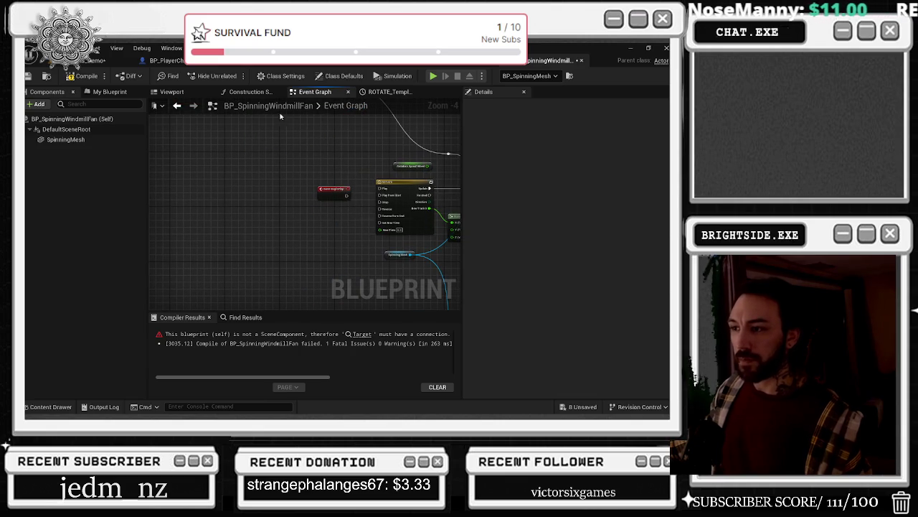
{"action": "left_click", "coordinate": [86, 76]}
{"action": "left_click", "coordinate": [93, 61]}
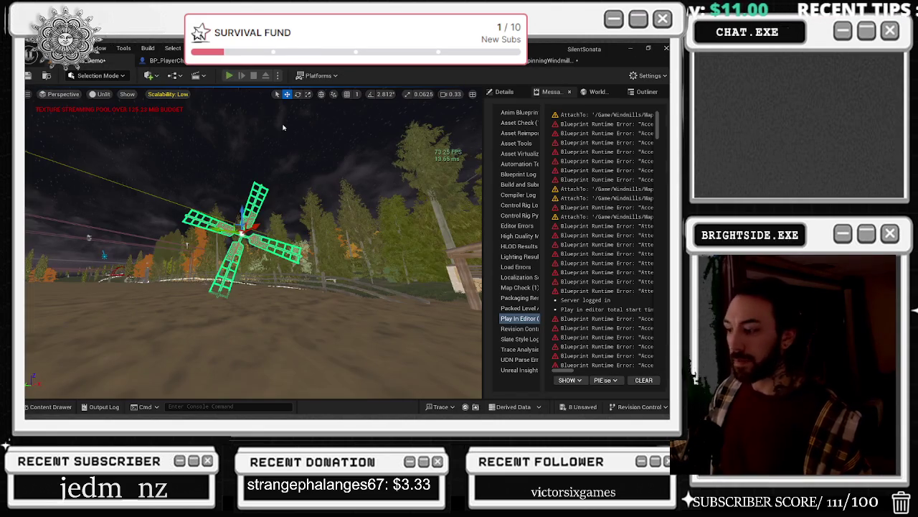
{"action": "key", "text": "alt+p"}
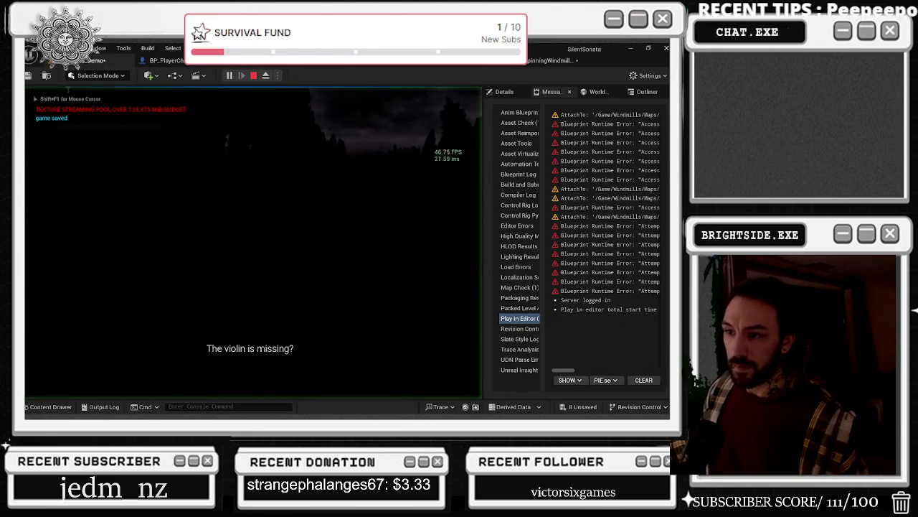
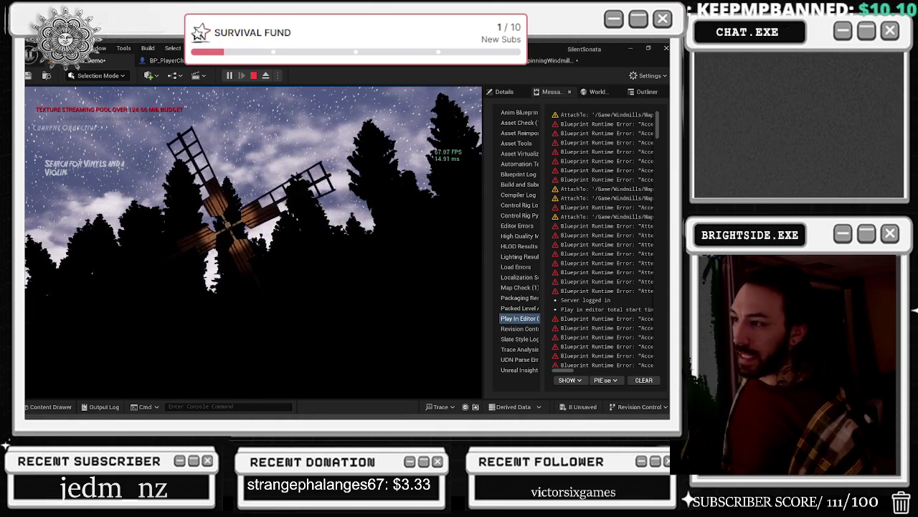
- Stop the play session and set the ROTATE timeline's curve key to User interpolation
{"action": "key", "text": "Escape"}
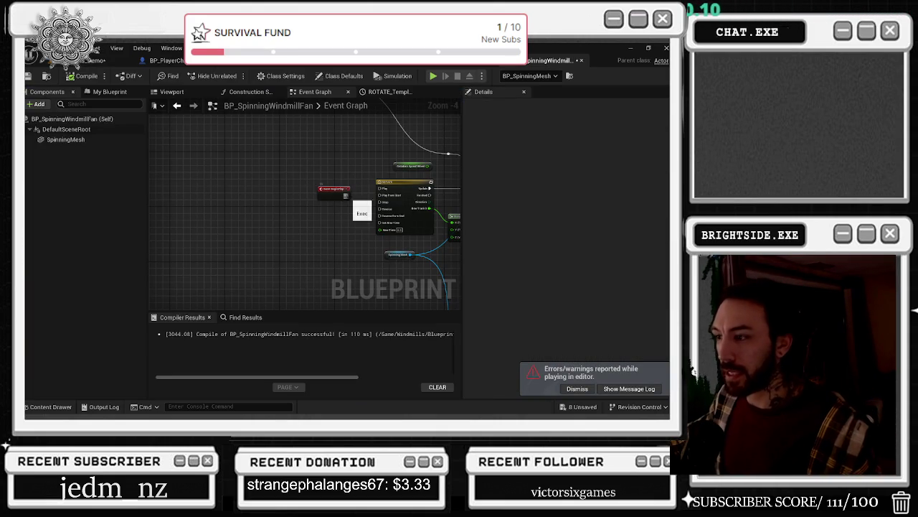
{"action": "left_click_drag", "start_coordinate": [346, 195], "coordinate": [368, 192]}
{"action": "left_click", "coordinate": [267, 201]}
{"action": "double_click", "coordinate": [267, 203]}
{"action": "left_click_drag", "start_coordinate": [333, 225], "coordinate": [332, 225]}
{"action": "right_click", "coordinate": [312, 178]}
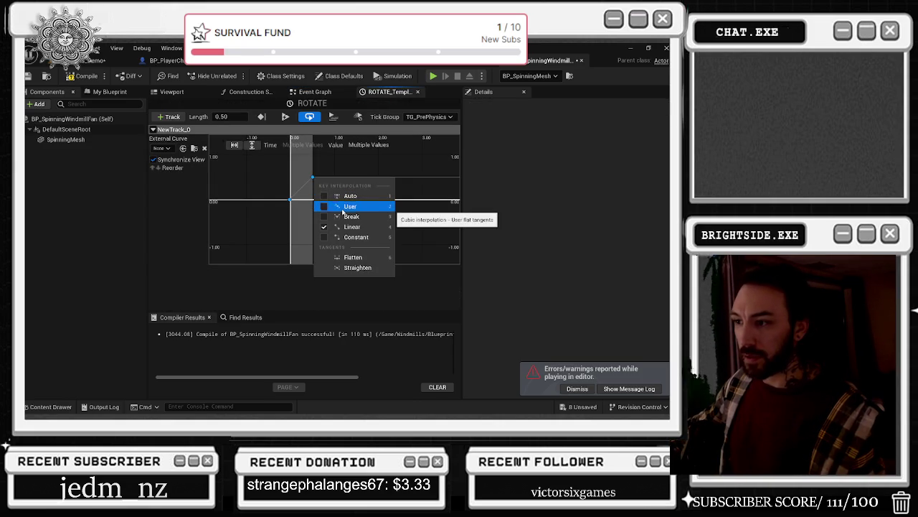
{"action": "left_click", "coordinate": [342, 208]}
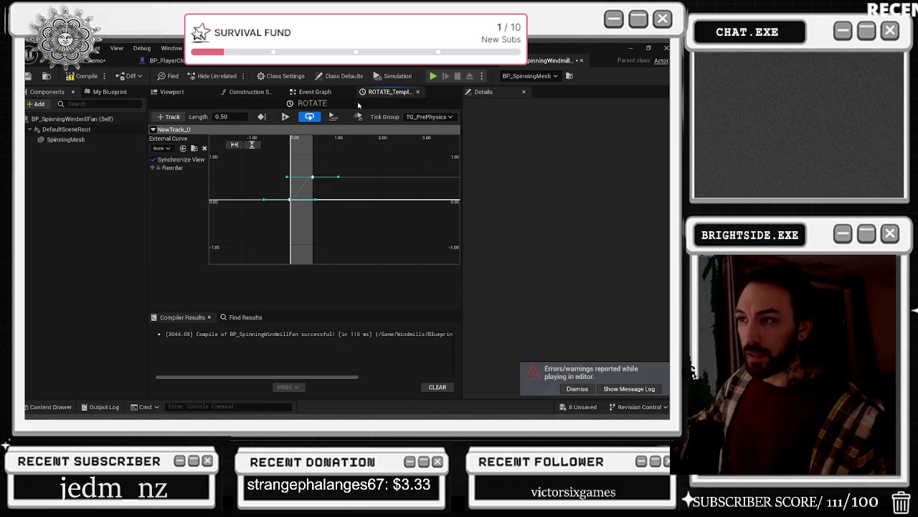
- Lengthen the ROTATE timeline to 1.00 and move its key to time 1.0, value 1.0
{"action": "left_click", "coordinate": [315, 92]}
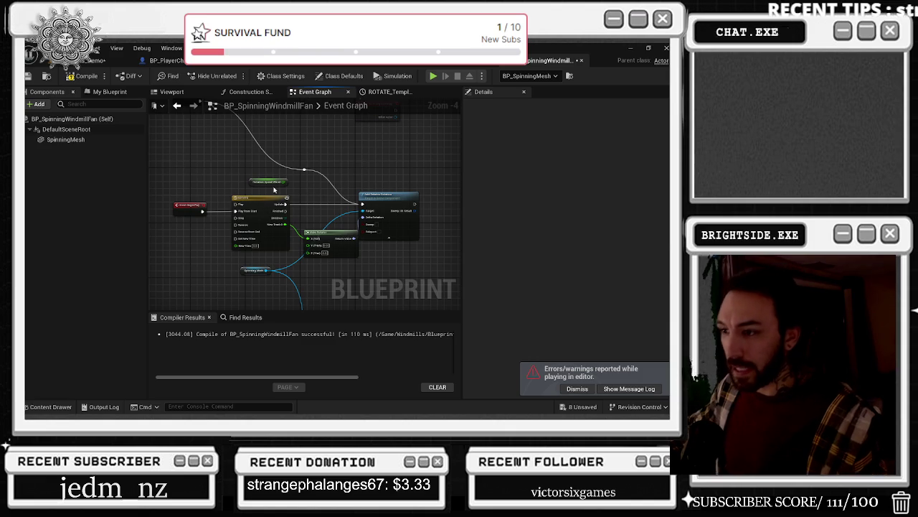
{"action": "double_click", "coordinate": [261, 198]}
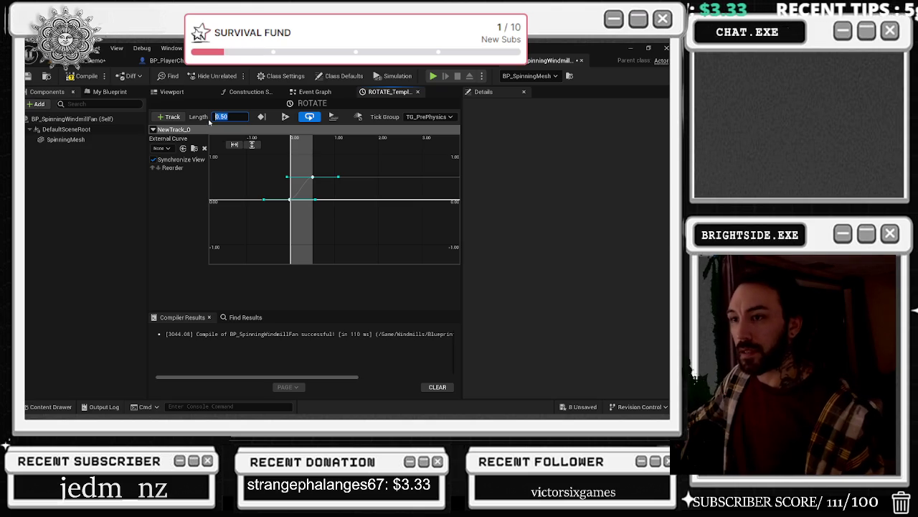
{"action": "type", "text": "1"}
{"action": "key", "text": "Return"}
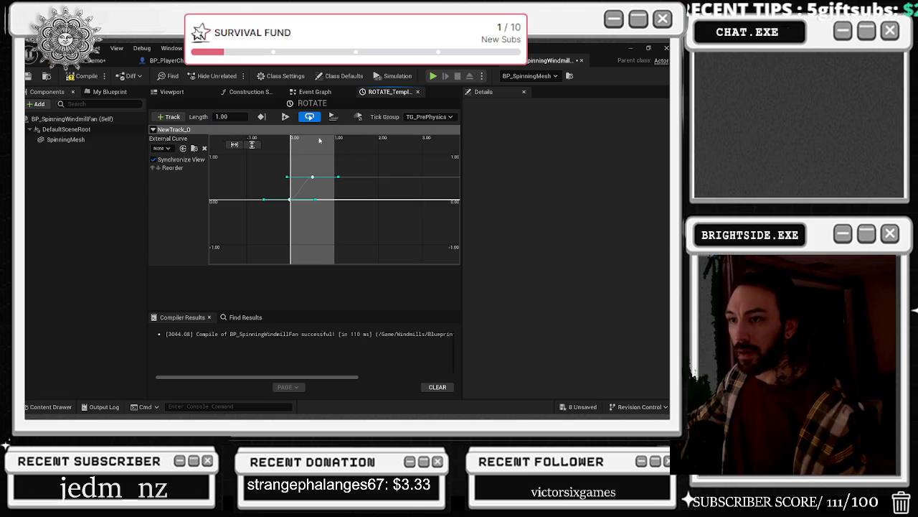
{"action": "left_click", "coordinate": [312, 176]}
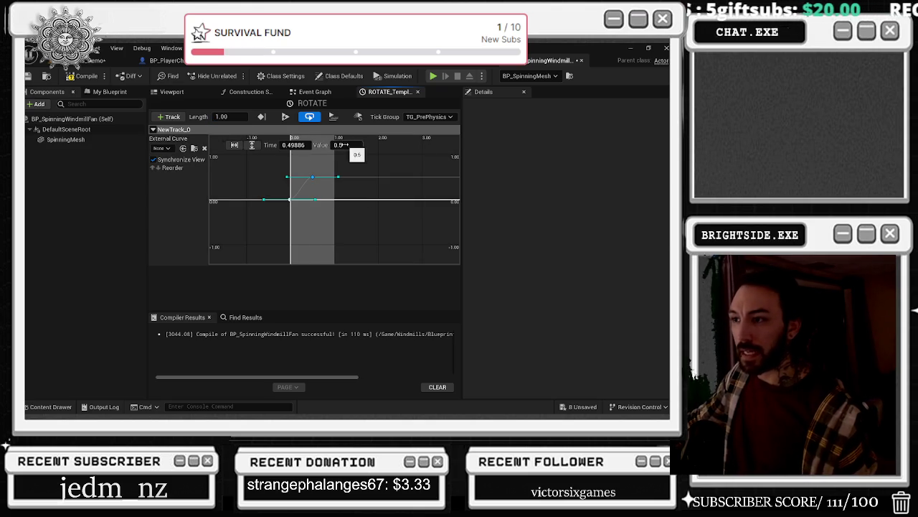
{"action": "key", "text": "Return"}
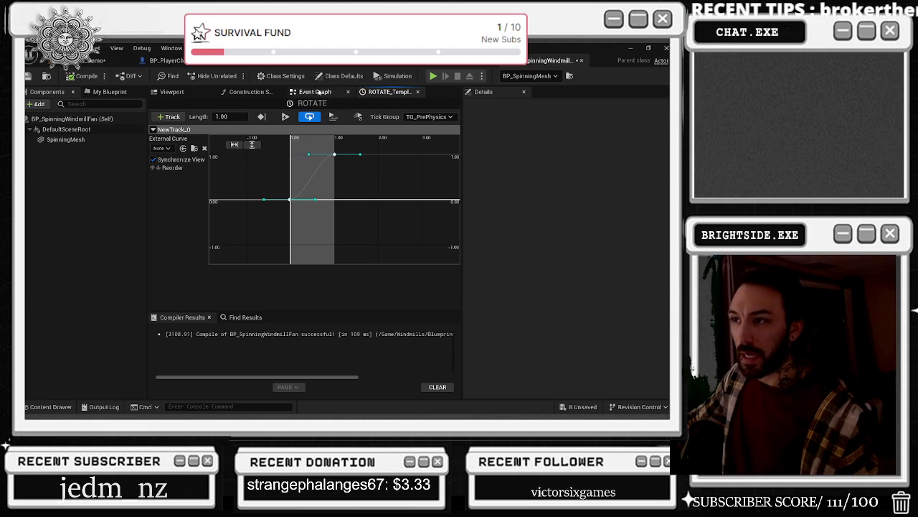
- Nudge the Make Rotator and Add Relative Rotation nodes into place in the event graph
{"action": "left_click", "coordinate": [322, 92]}
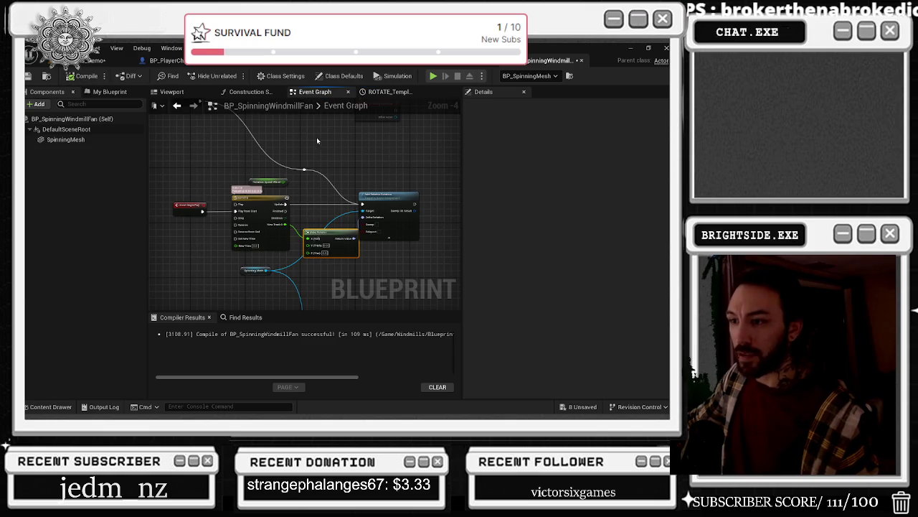
{"action": "left_click_drag", "start_coordinate": [333, 228], "coordinate": [330, 239]}
{"action": "left_click_drag", "start_coordinate": [380, 201], "coordinate": [387, 203]}
{"action": "double_click", "coordinate": [263, 198]}
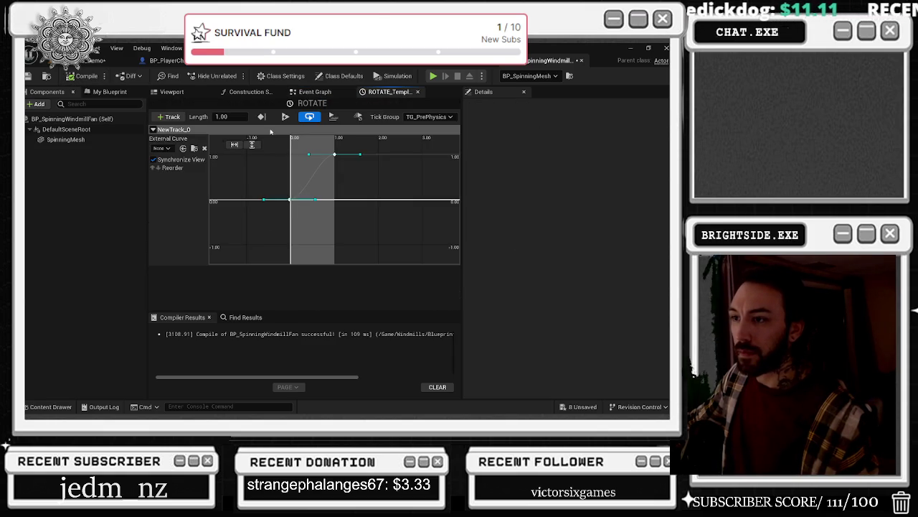
- Delete the two leftover nodes from the fan graph and recompile the blueprint
{"action": "left_click", "coordinate": [315, 92]}
{"action": "scroll", "coordinate": [302, 172], "scroll_direction": "down", "scroll_amount": 5}
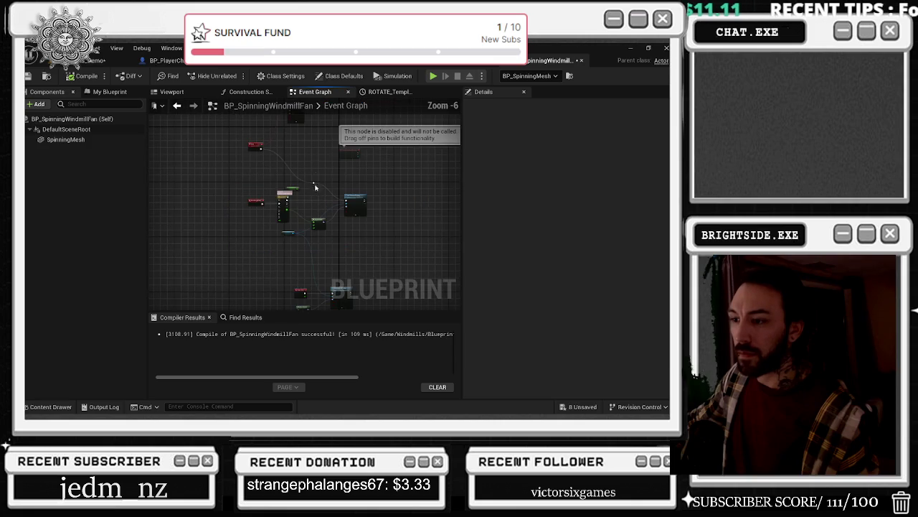
{"action": "scroll", "coordinate": [275, 228], "scroll_direction": "up", "scroll_amount": 4}
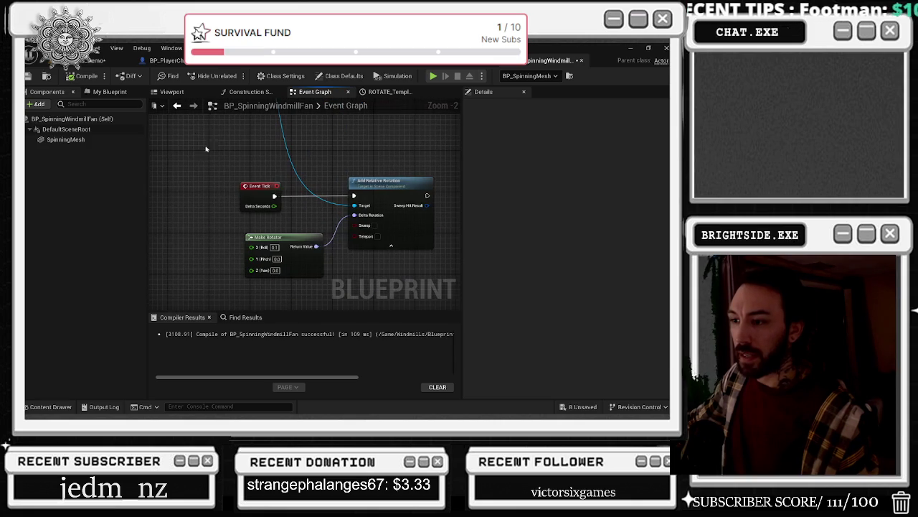
{"action": "scroll", "coordinate": [276, 300], "scroll_direction": "down", "scroll_amount": 3}
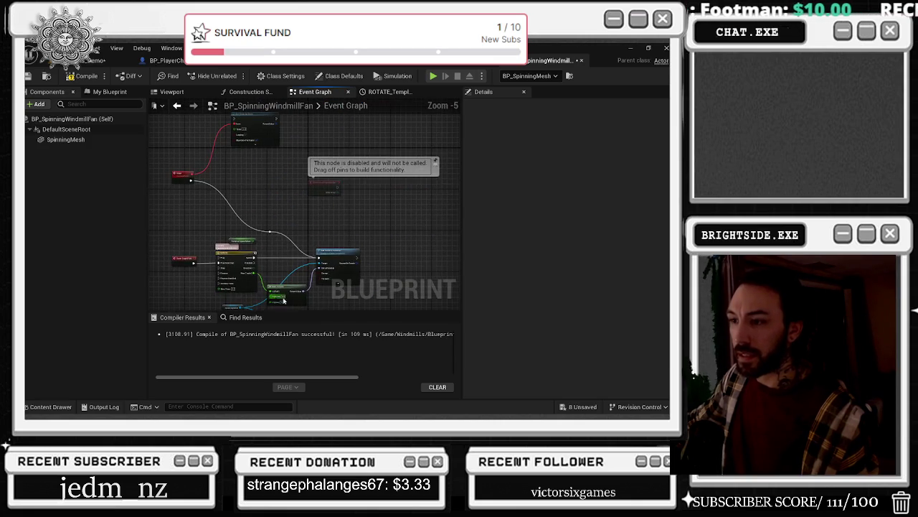
{"action": "left_click_drag", "start_coordinate": [372, 289], "coordinate": [367, 268]}
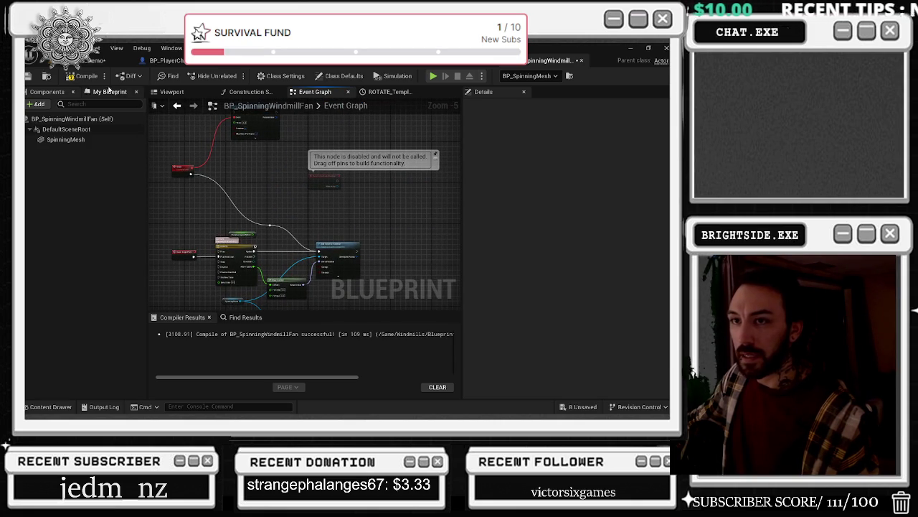
{"action": "left_click_drag", "start_coordinate": [175, 126], "coordinate": [257, 176]}
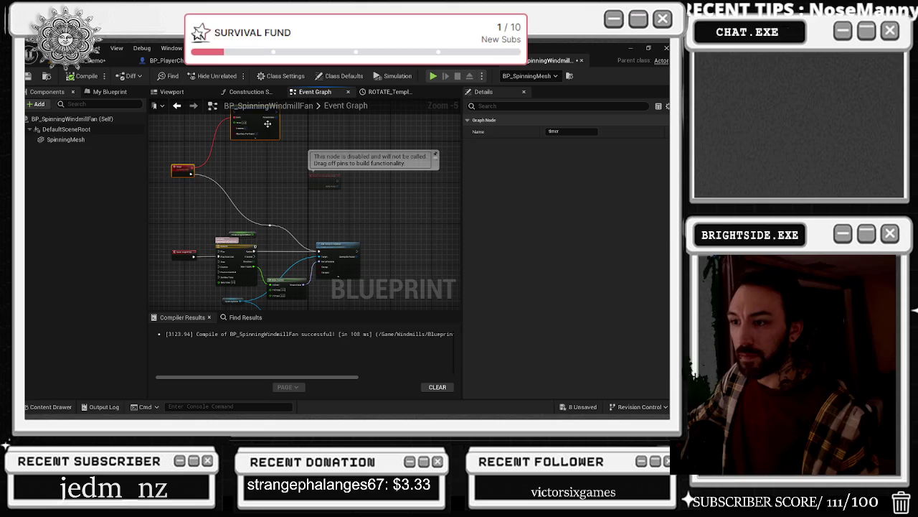
{"action": "key", "text": "Delete"}
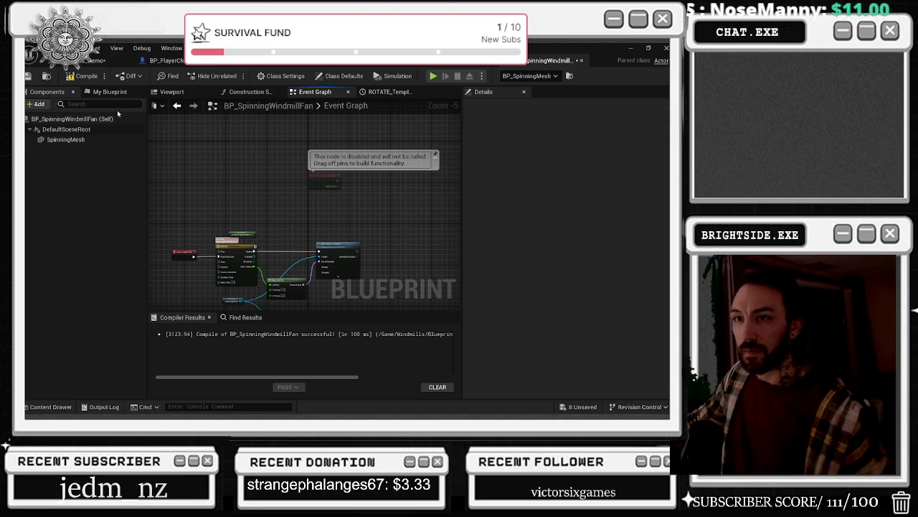
{"action": "left_click", "coordinate": [85, 75]}
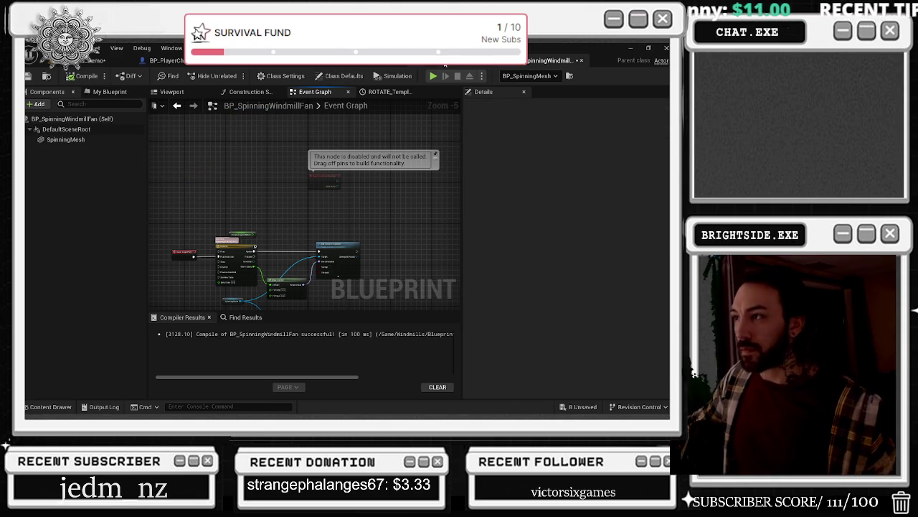
- Reframe the windmill in the level viewport and run a play test
{"action": "left_click", "coordinate": [443, 62]}
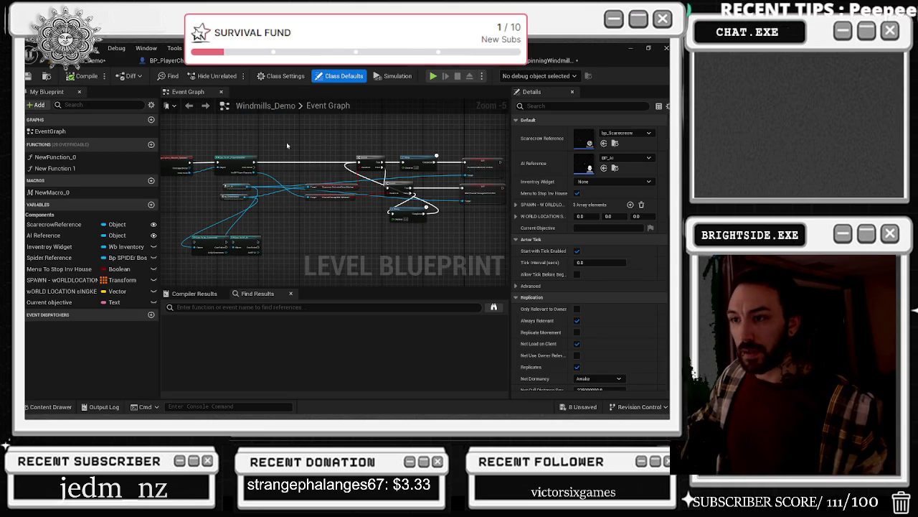
{"action": "left_click", "coordinate": [101, 61]}
{"action": "left_click_drag", "start_coordinate": [301, 157], "coordinate": [307, 148]}
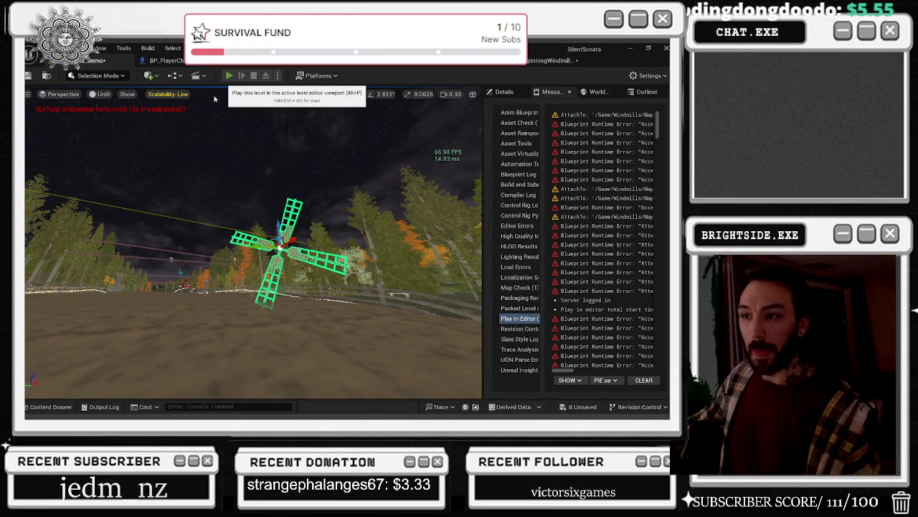
{"action": "left_click", "coordinate": [229, 75]}
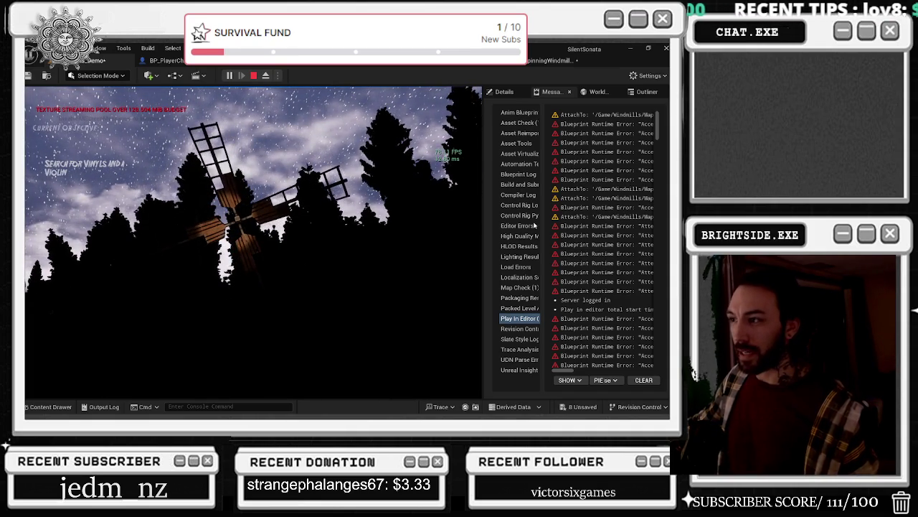
{"action": "key", "text": "Escape"}
- Pull the ROTATE curve key's tangent upward to steepen the ramp
{"action": "left_click", "coordinate": [552, 61]}
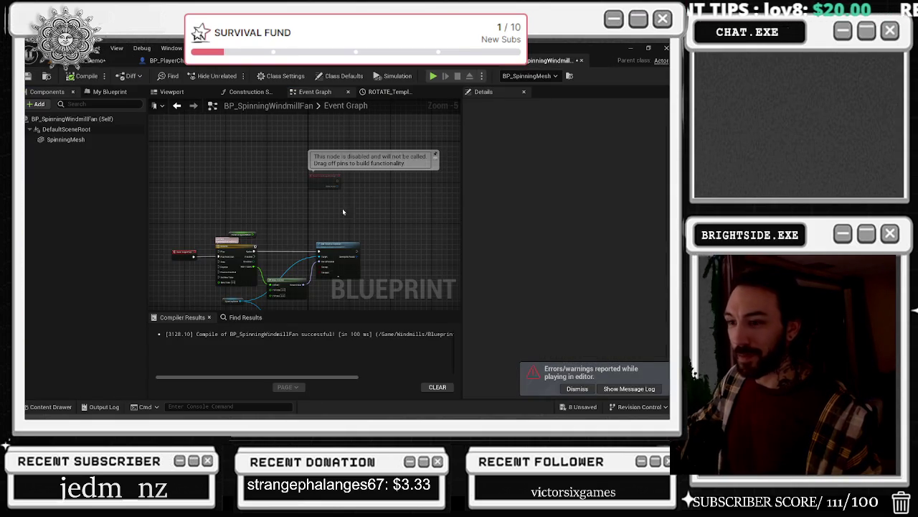
{"action": "double_click", "coordinate": [208, 188]}
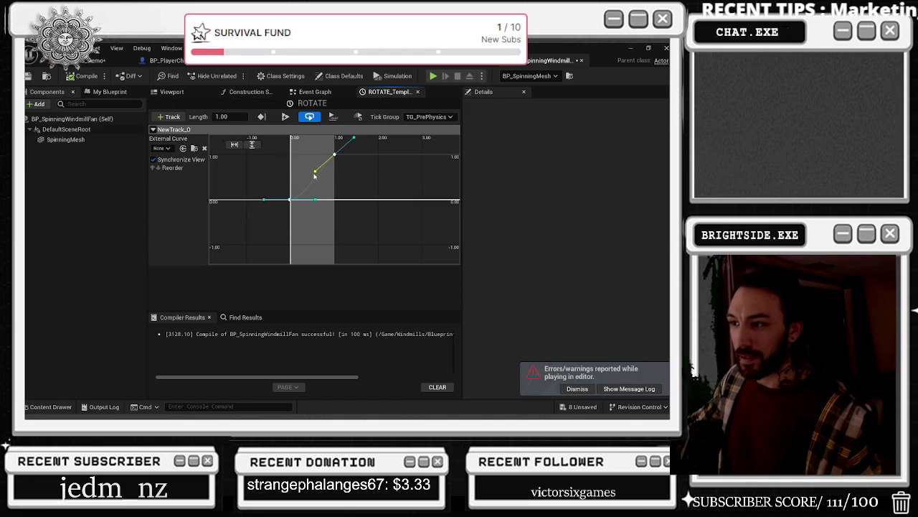
{"action": "left_click_drag", "start_coordinate": [316, 199], "coordinate": [314, 194]}
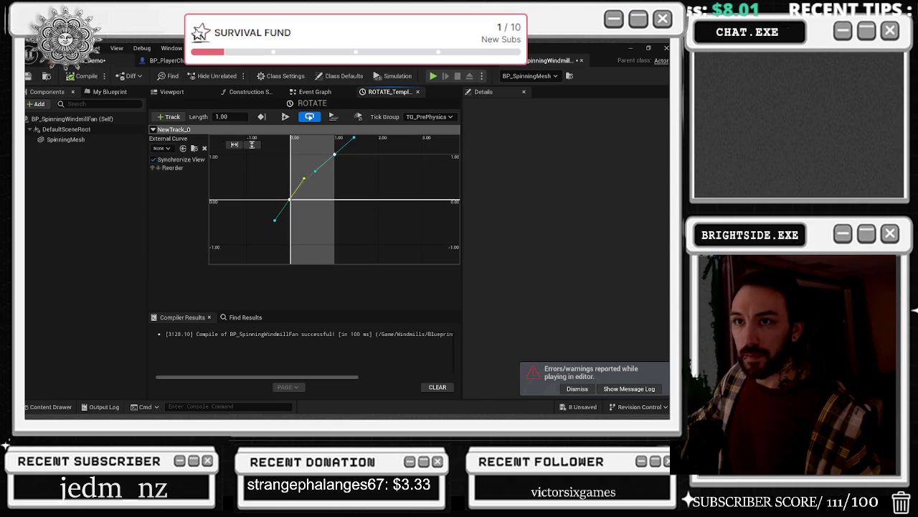
{"action": "left_click", "coordinate": [101, 60]}
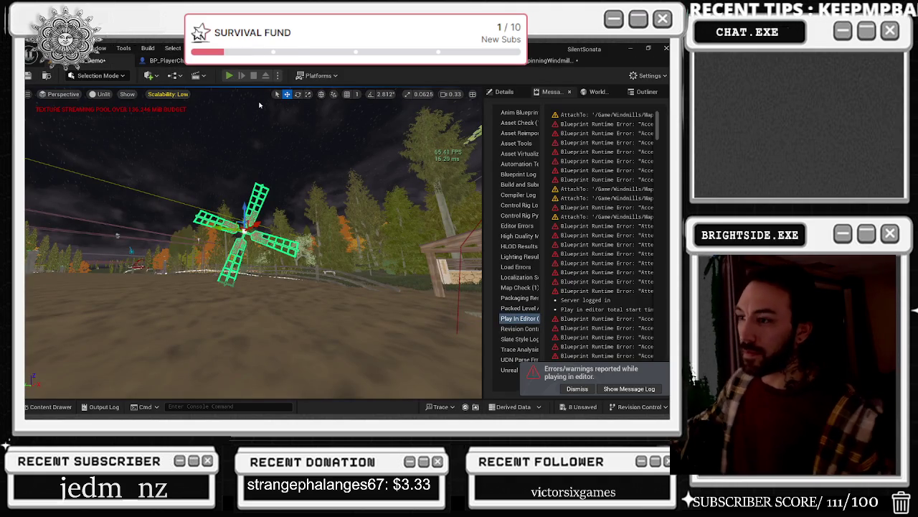
- Play-test the level again and return to the windmill fan Blueprint
{"action": "key", "text": "alt+p"}
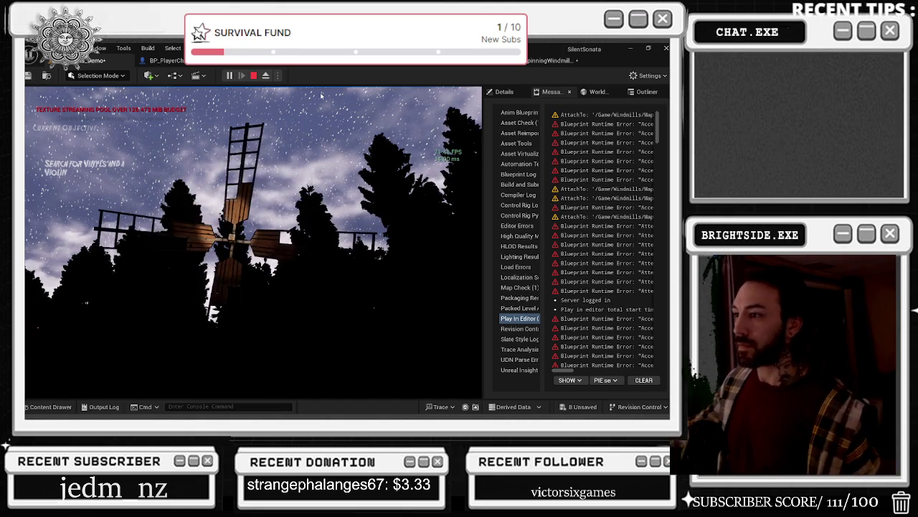
{"action": "key", "text": "Escape"}
{"action": "left_click", "coordinate": [551, 60]}
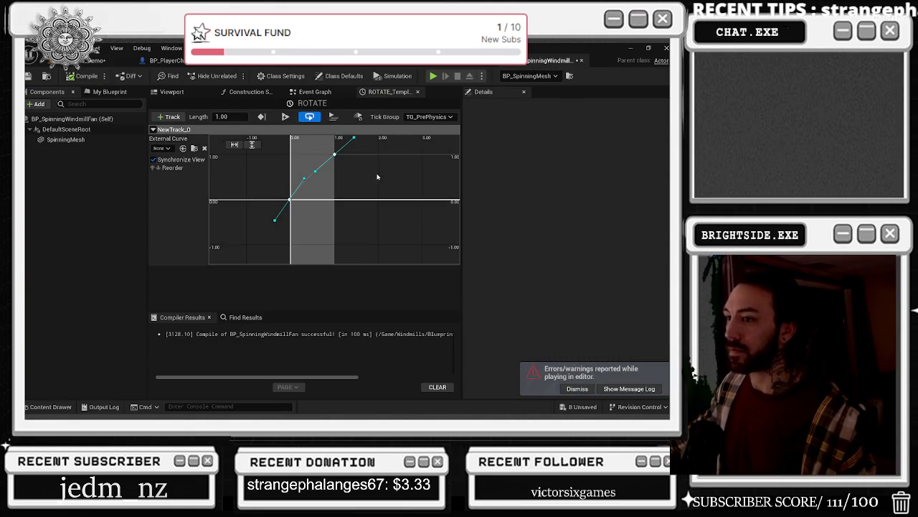
{"action": "scroll", "coordinate": [352, 208], "scroll_direction": "down", "scroll_amount": 2}
- Loop the ROTATE timeline and switch all its curve keys to linear interpolation
{"action": "left_click_drag", "start_coordinate": [259, 154], "coordinate": [343, 217]}
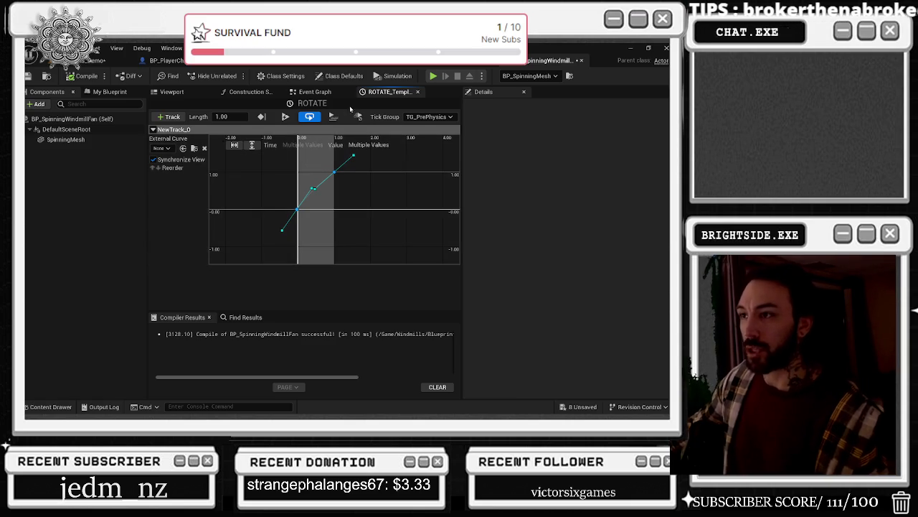
{"action": "left_click", "coordinate": [315, 92]}
{"action": "left_click", "coordinate": [388, 91]}
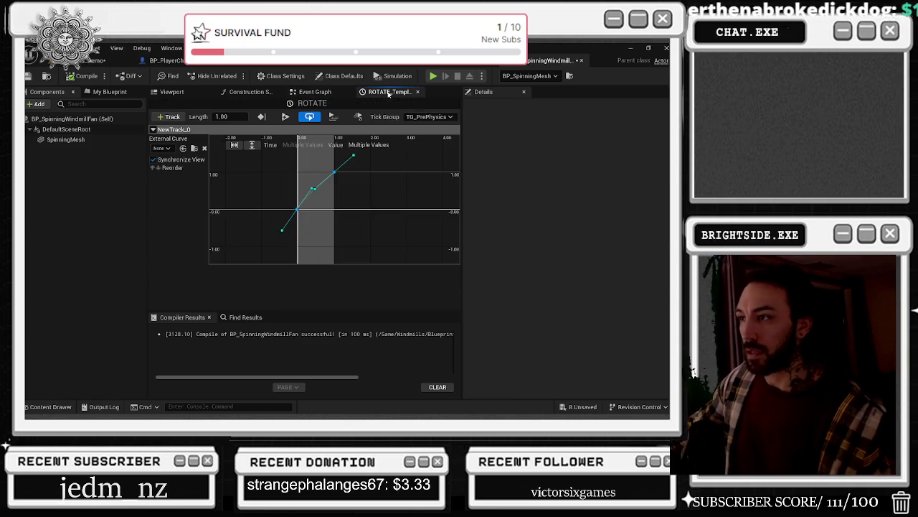
{"action": "left_click_drag", "start_coordinate": [313, 201], "coordinate": [345, 230]}
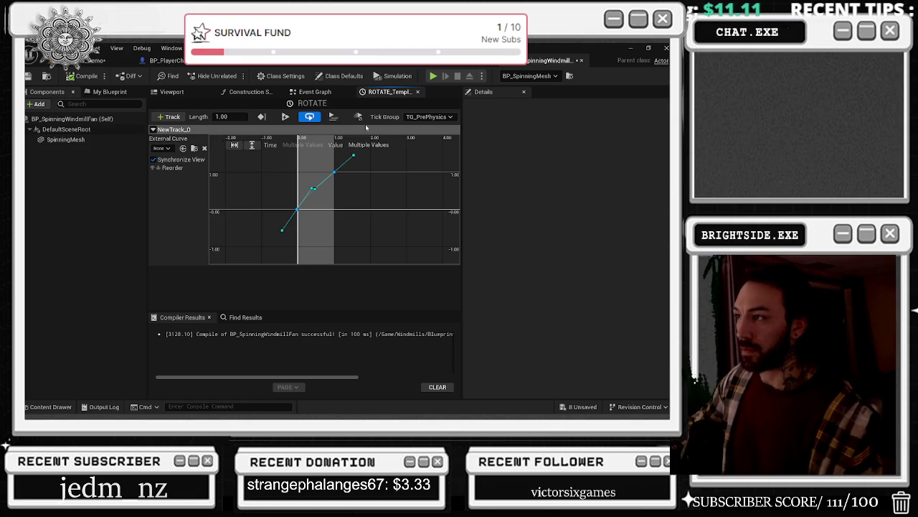
{"action": "left_click", "coordinate": [309, 116]}
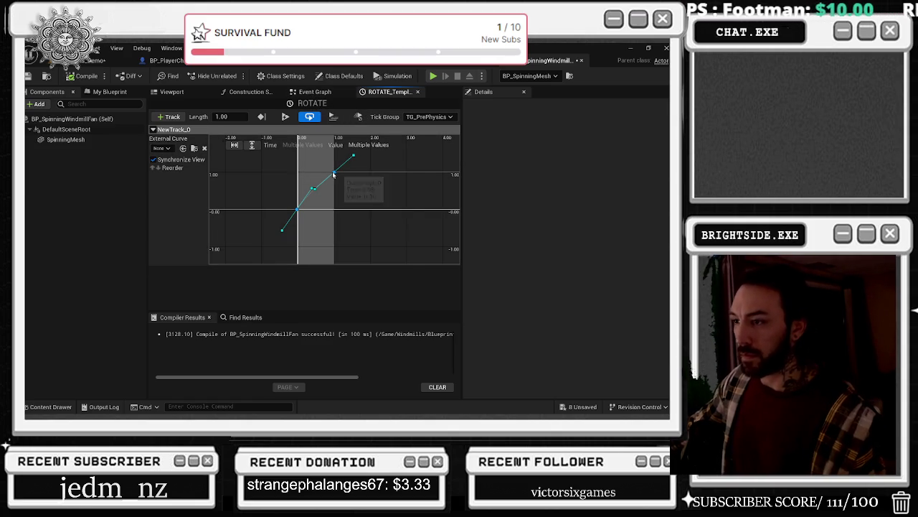
{"action": "right_click", "coordinate": [333, 174]}
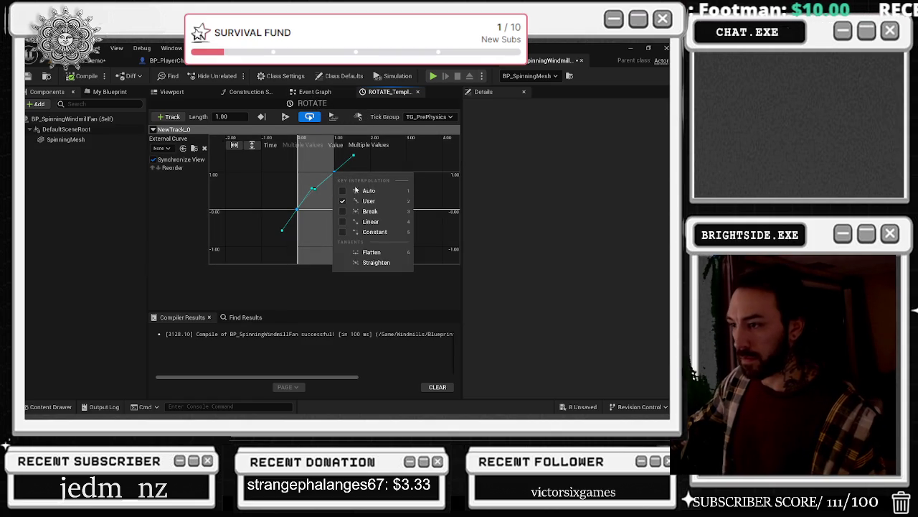
{"action": "left_click", "coordinate": [386, 221]}
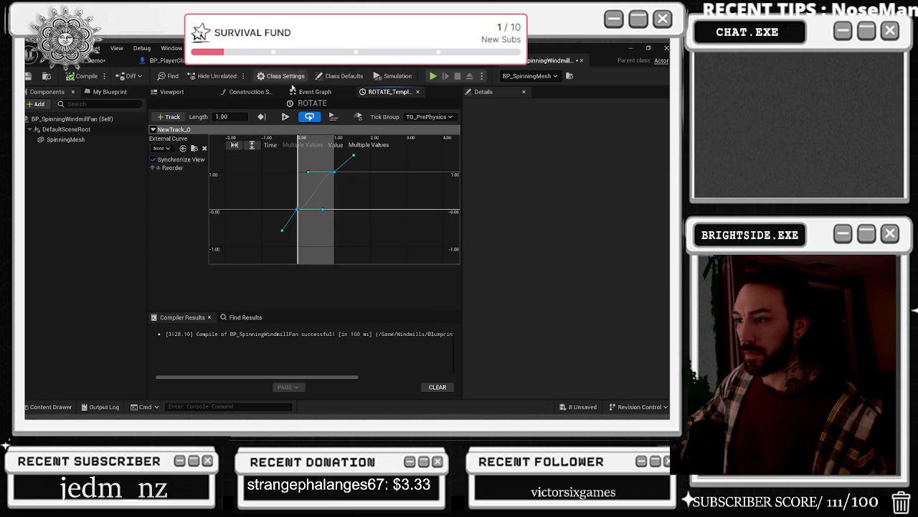
{"action": "left_click", "coordinate": [94, 61]}
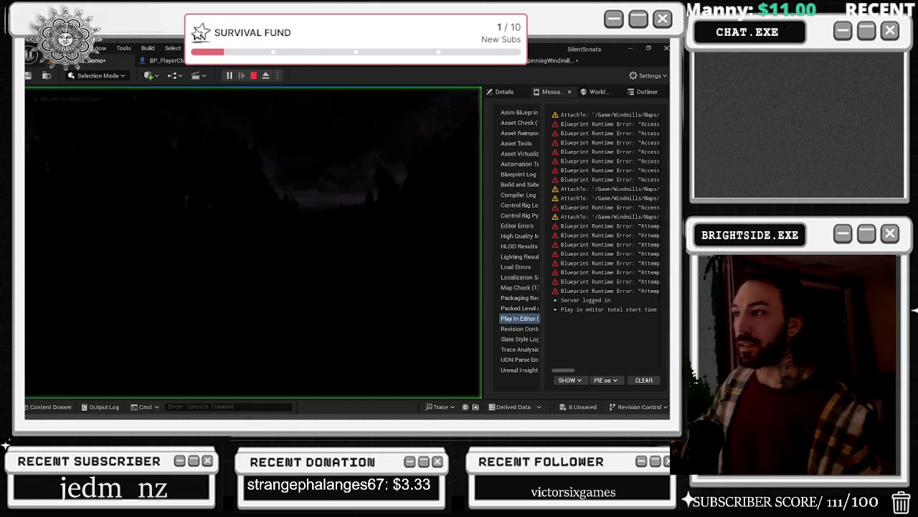
- Restart the play test of the windmill from the level editor
{"action": "key", "text": "Escape"}
{"action": "left_click", "coordinate": [540, 60]}
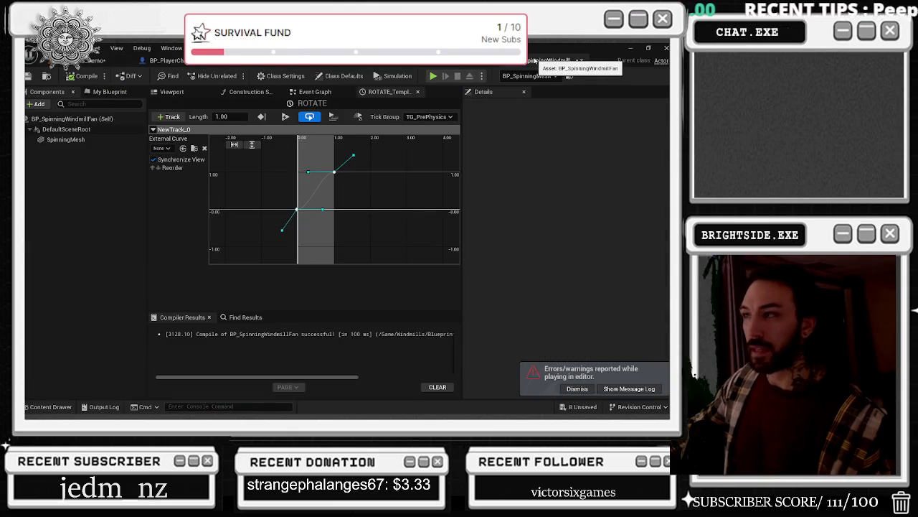
{"action": "left_click", "coordinate": [94, 61]}
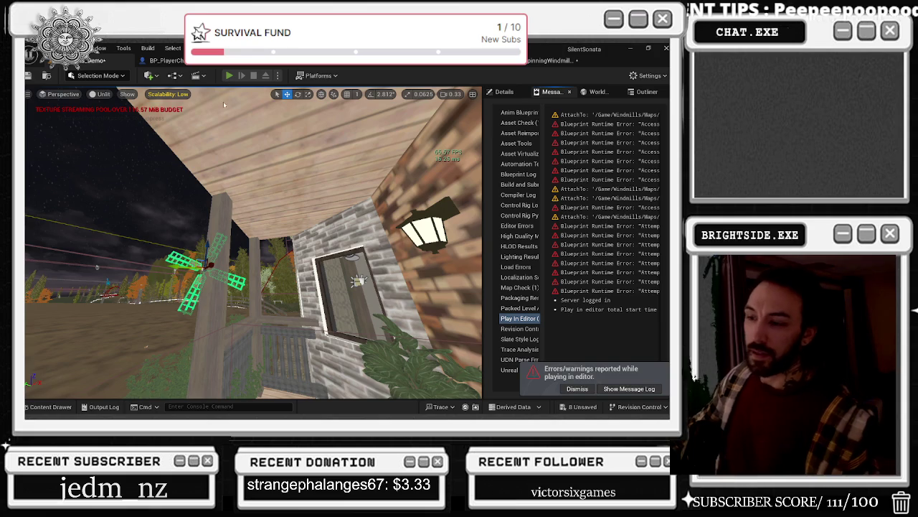
{"action": "key", "text": "alt+p"}
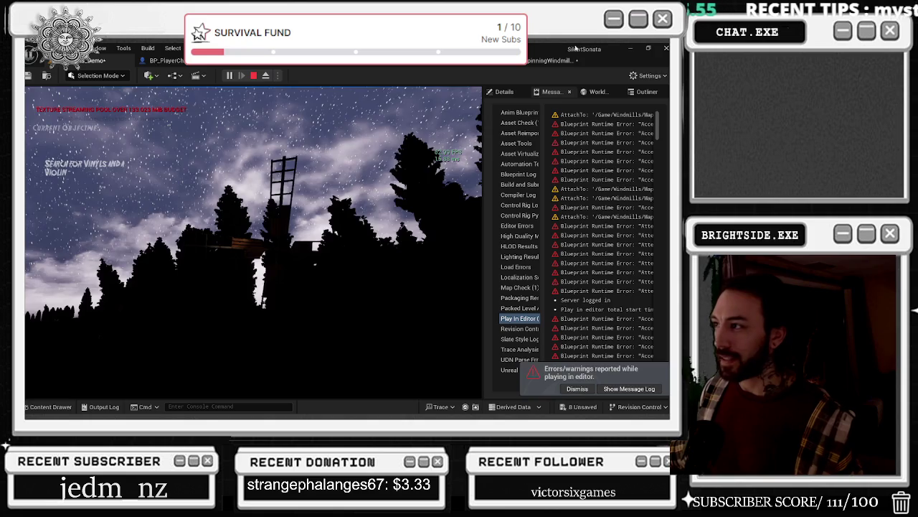
{"action": "key", "text": "Escape"}
- Set the ROTATE curve keys to Linear for a straight 0-to-1.00 ramp
{"action": "left_click", "coordinate": [545, 62]}
{"action": "right_click", "coordinate": [335, 174]}
{"action": "left_click", "coordinate": [331, 208]}
{"action": "right_click", "coordinate": [335, 179]}
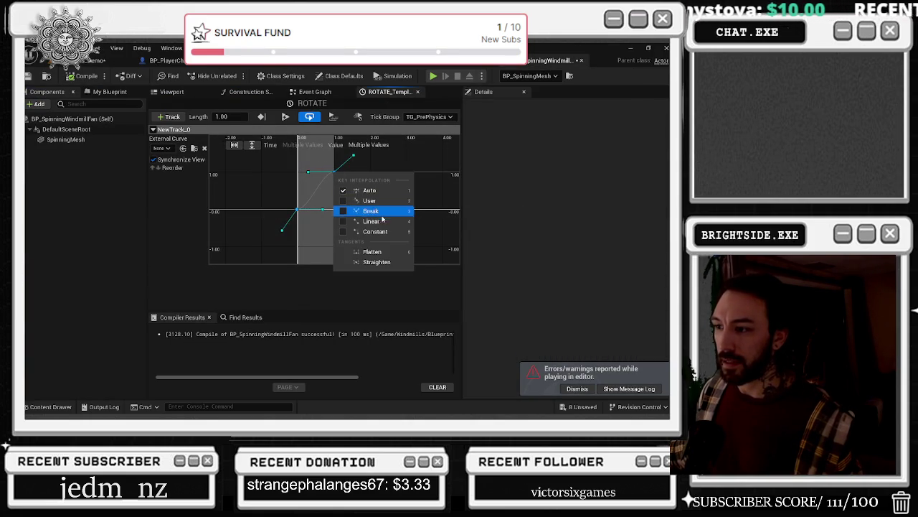
{"action": "left_click", "coordinate": [393, 222]}
- Play-test the windmill's spin again, then stop and return to the timeline curve
{"action": "key", "text": "alt+p"}
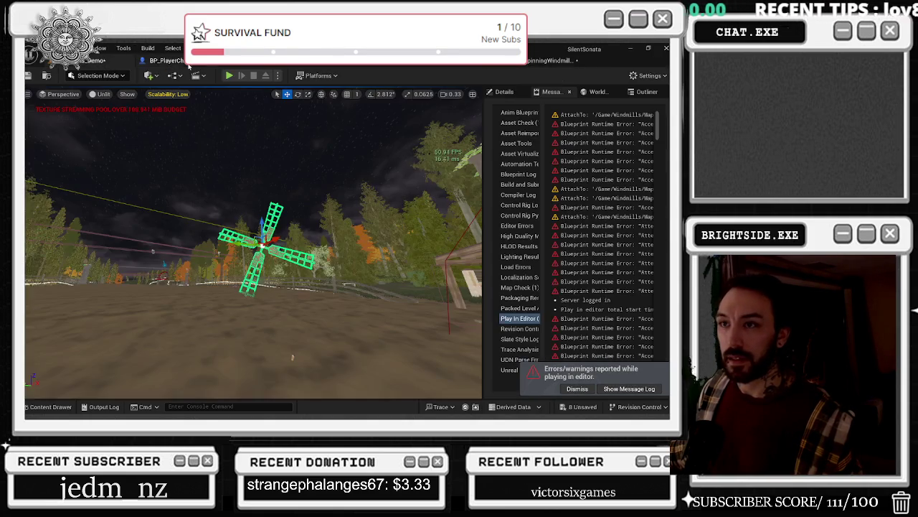
{"action": "key", "text": "Escape"}
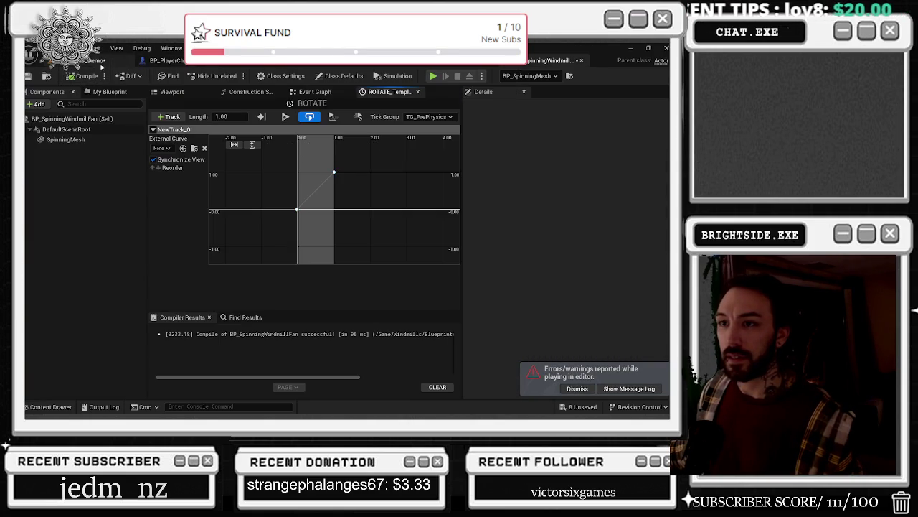
{"action": "left_click", "coordinate": [101, 61]}
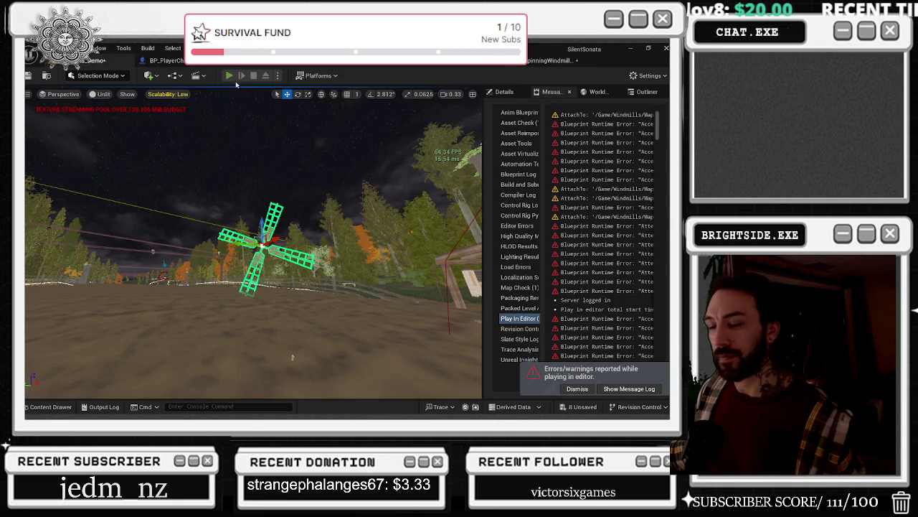
{"action": "key", "text": "alt+p"}
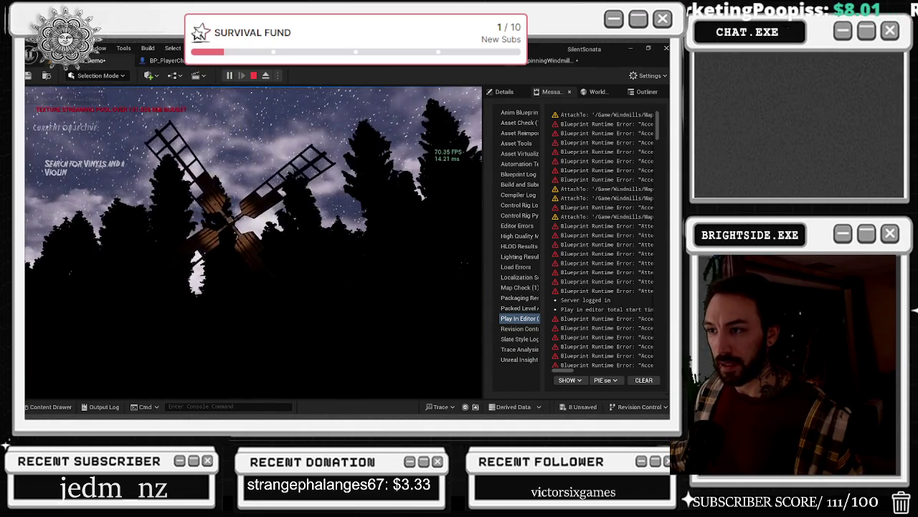
{"action": "key", "text": "shift+F1"}
{"action": "key", "text": "Escape"}
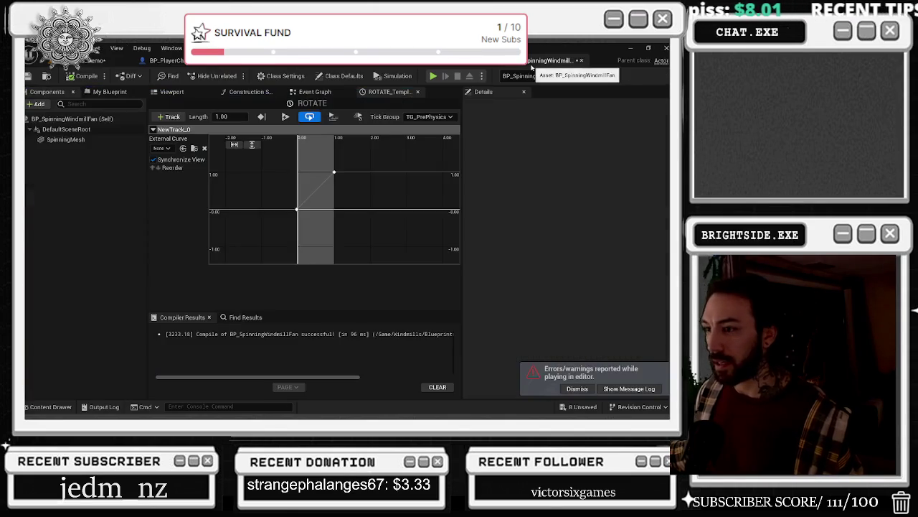
{"action": "right_click", "coordinate": [333, 174]}
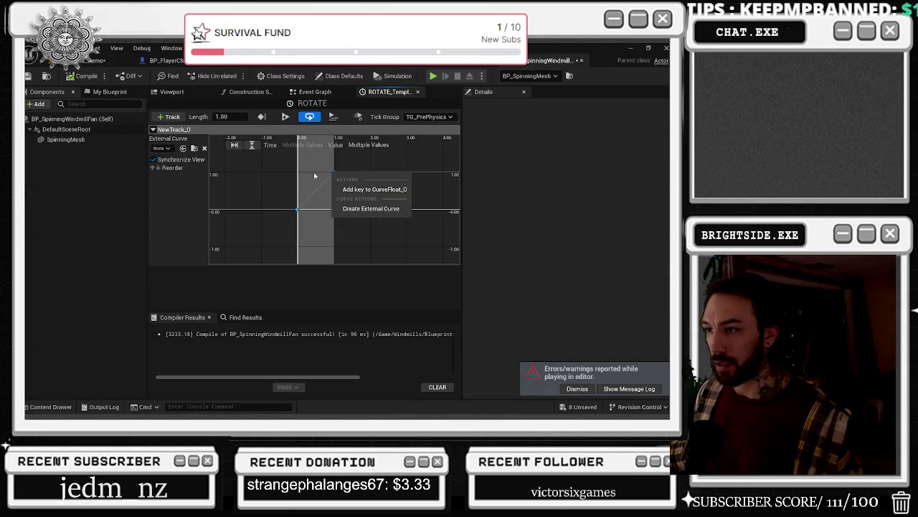
- Add a key at 1.00 to the ROTATE curve and switch it from Constant to Auto interpolation
{"action": "left_click", "coordinate": [374, 190]}
{"action": "right_click", "coordinate": [332, 173]}
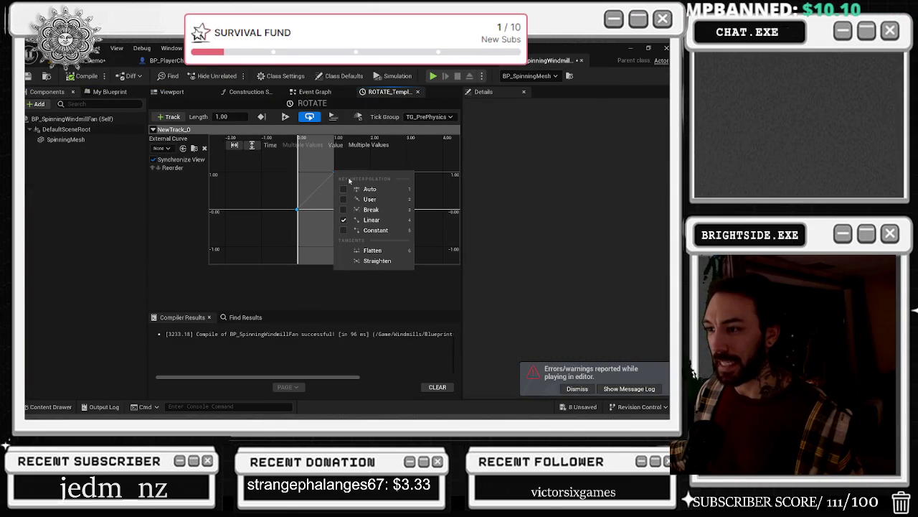
{"action": "left_click", "coordinate": [384, 230]}
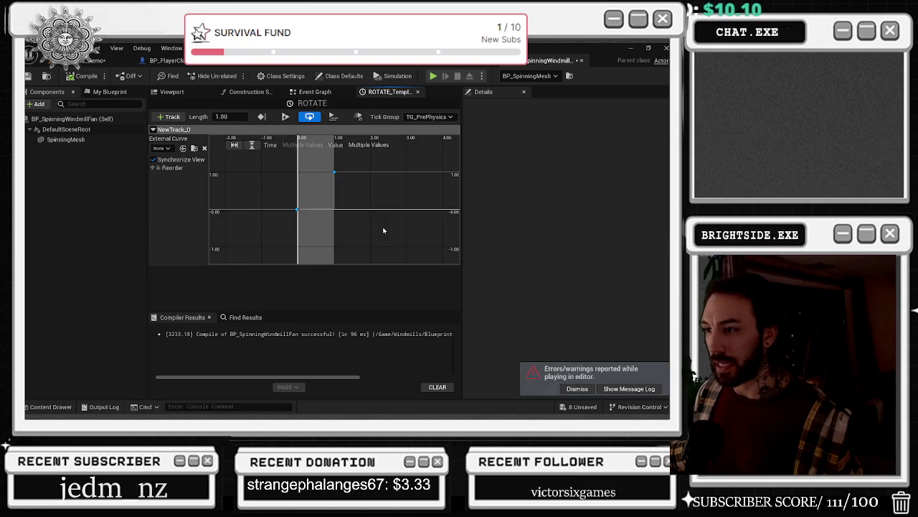
{"action": "right_click", "coordinate": [334, 174]}
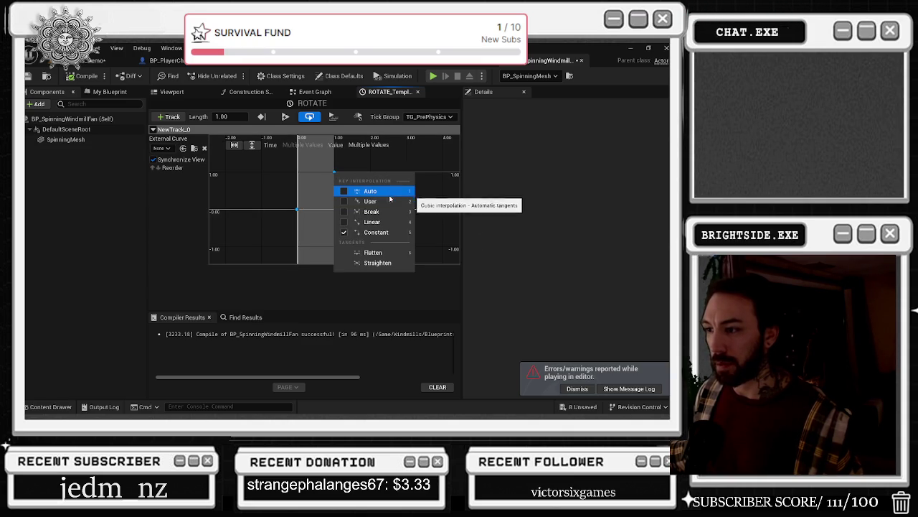
{"action": "left_click", "coordinate": [391, 191]}
- Play the level to watch the windmill blades turn, then stop
{"action": "left_click", "coordinate": [108, 61]}
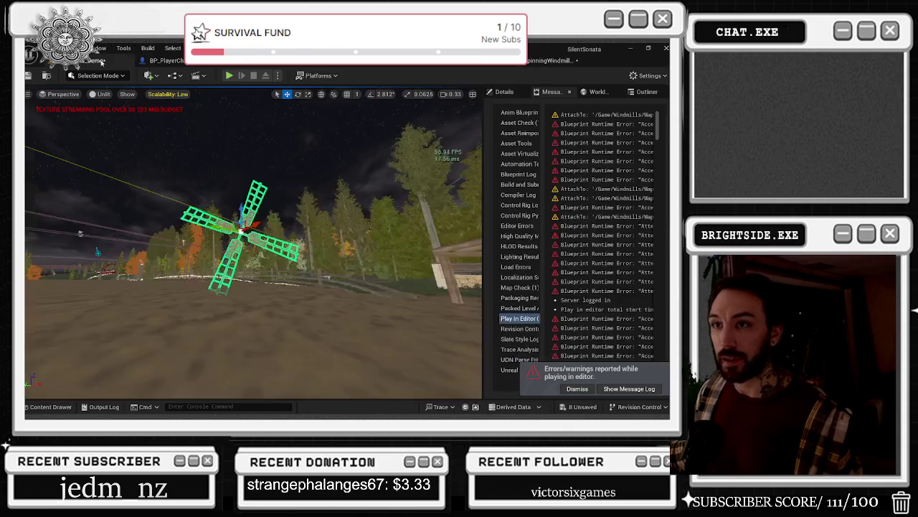
{"action": "key", "text": "ctrl+Tab"}
{"action": "key", "text": "ctrl+Tab"}
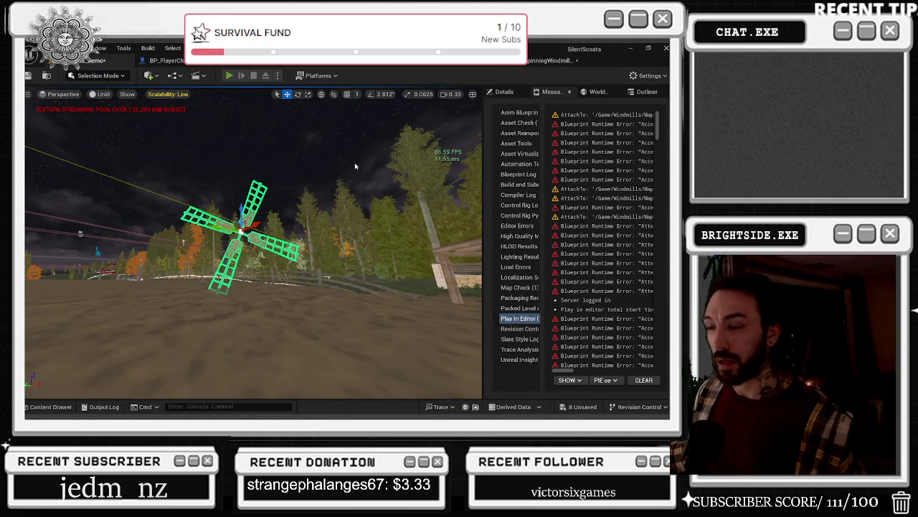
{"action": "key", "text": "alt+p"}
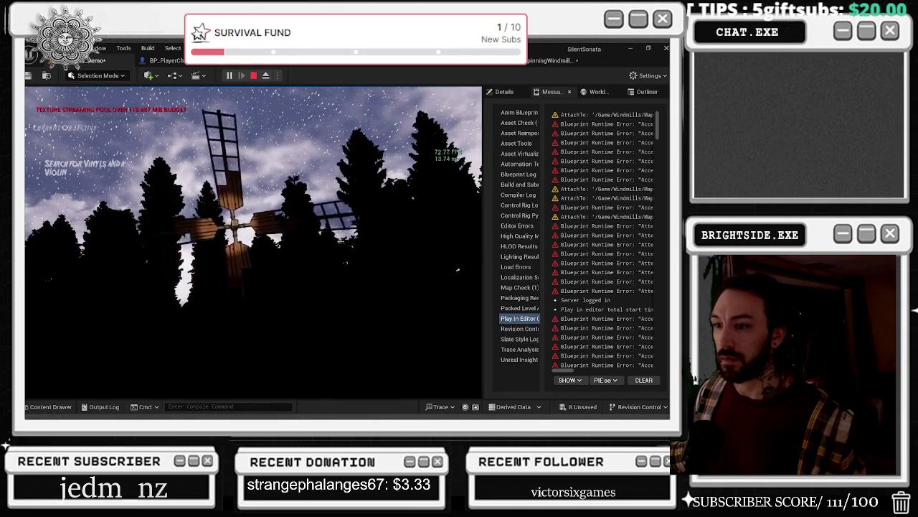
{"action": "key", "text": "Escape"}
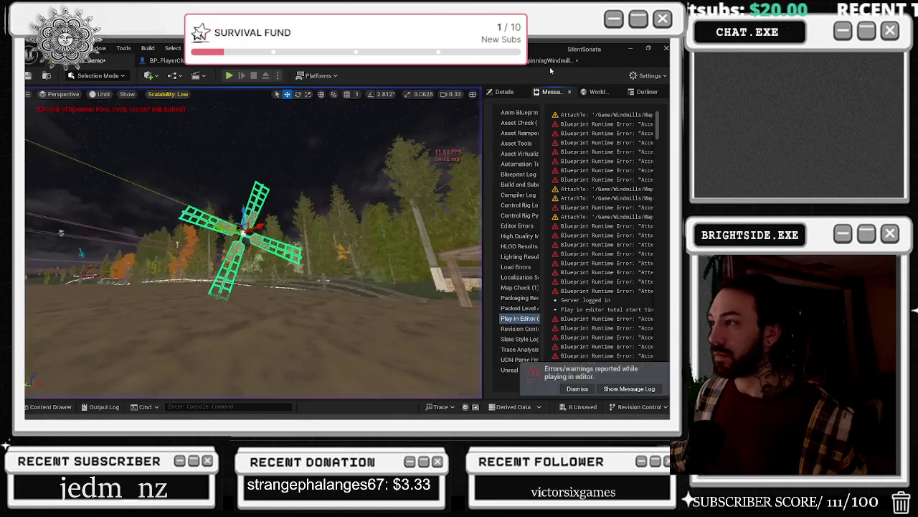
- Change the upper keys' interpolation and pull a left tangent down to reshape the ROTATE curve
{"action": "left_click", "coordinate": [545, 62]}
{"action": "left_click", "coordinate": [334, 178]}
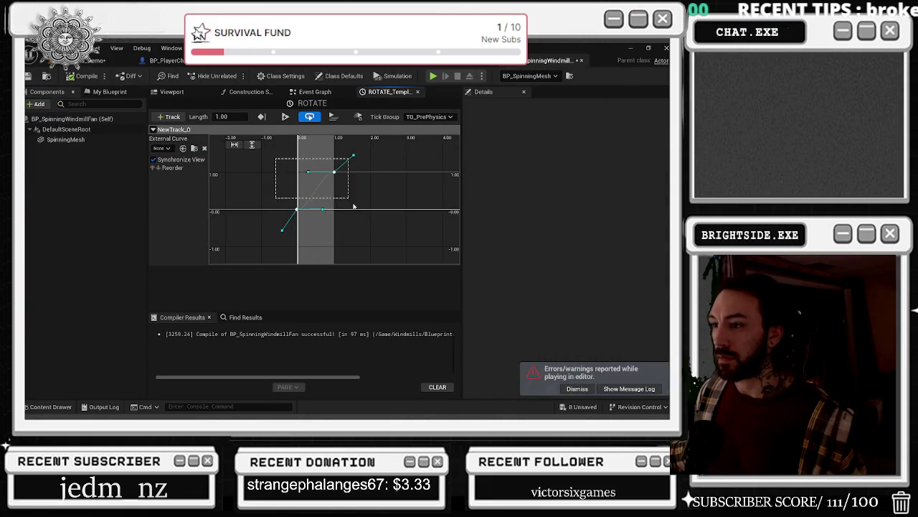
{"action": "right_click", "coordinate": [334, 178]}
{"action": "left_click", "coordinate": [359, 201]}
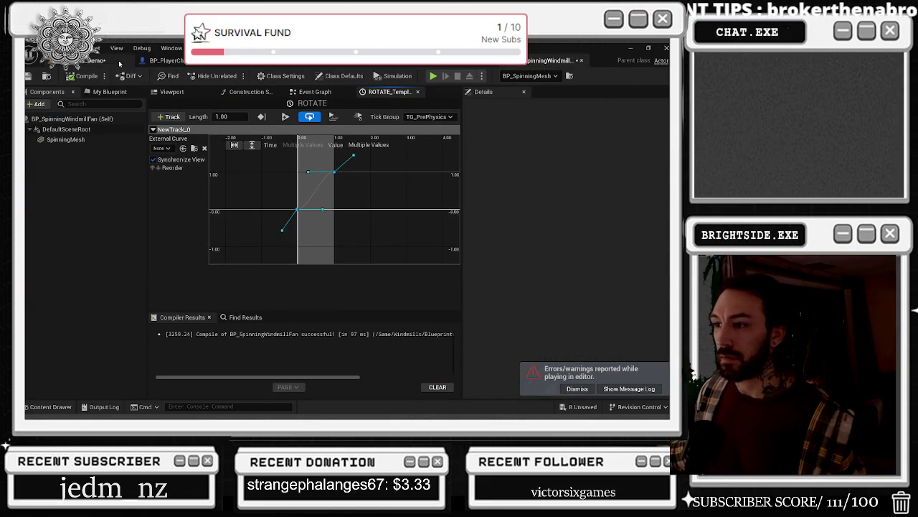
{"action": "left_click_drag", "start_coordinate": [308, 172], "coordinate": [324, 205]}
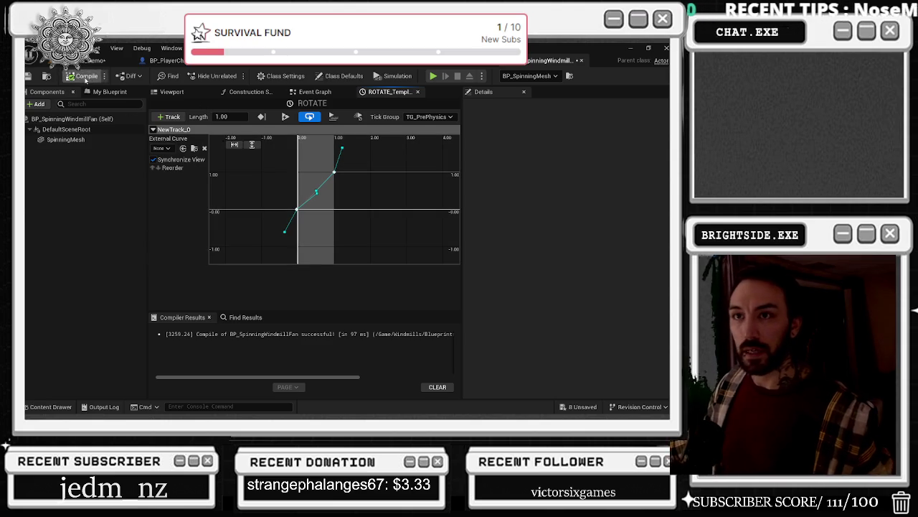
- Run the level to watch the windmill silhouetted in the night scene, then stop
{"action": "left_click", "coordinate": [85, 65]}
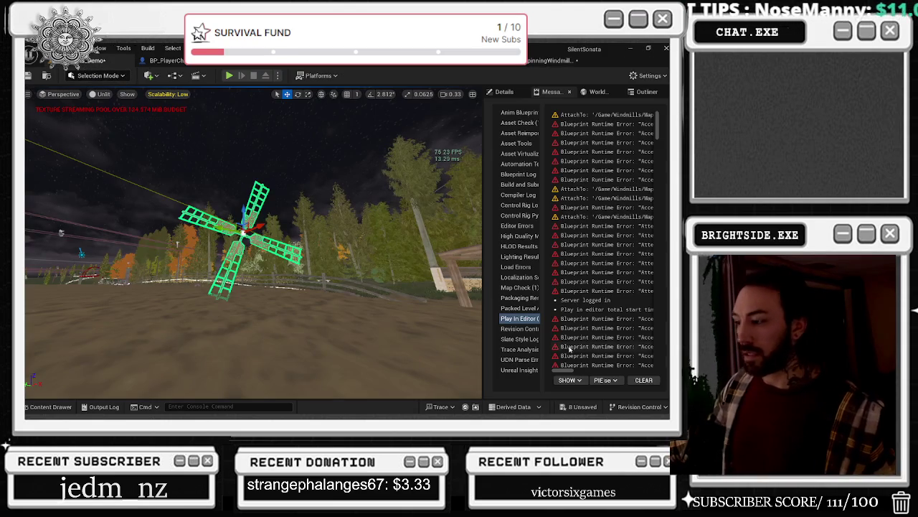
{"action": "left_click", "coordinate": [556, 60]}
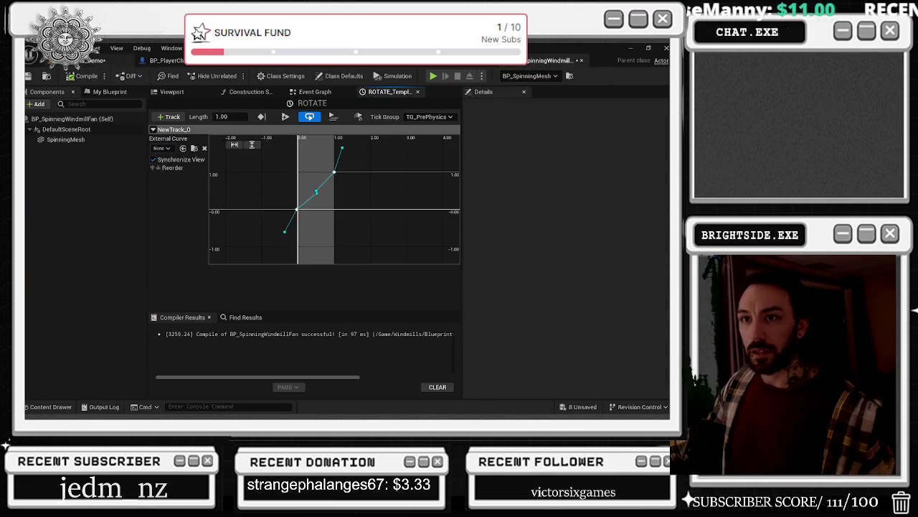
{"action": "left_click", "coordinate": [85, 60]}
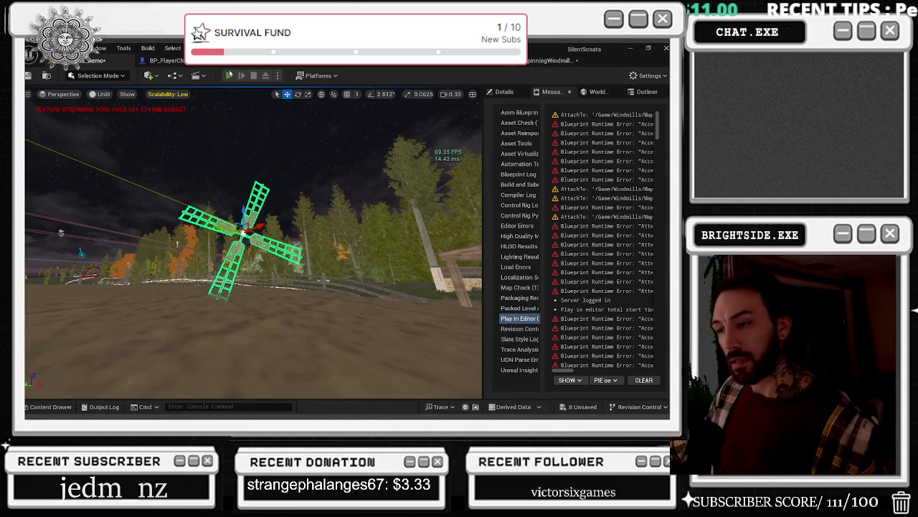
{"action": "key", "text": "alt+p"}
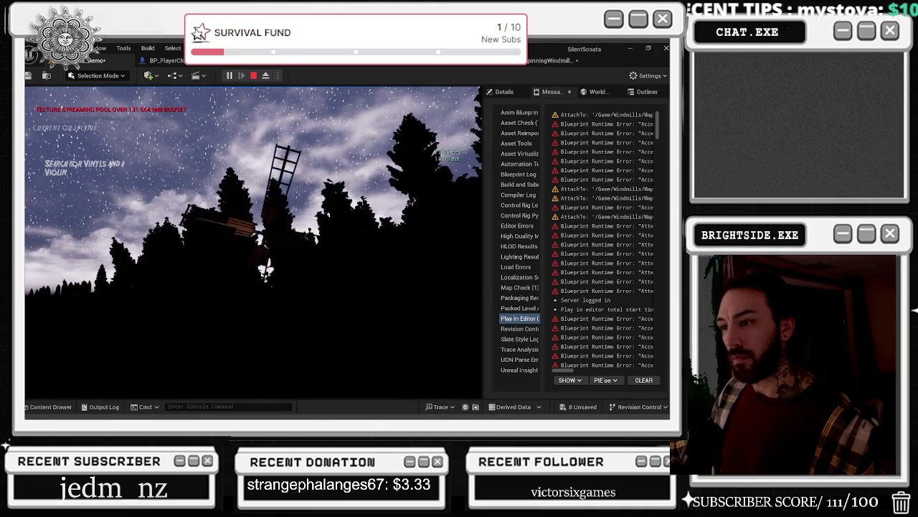
{"action": "key", "text": "Escape"}
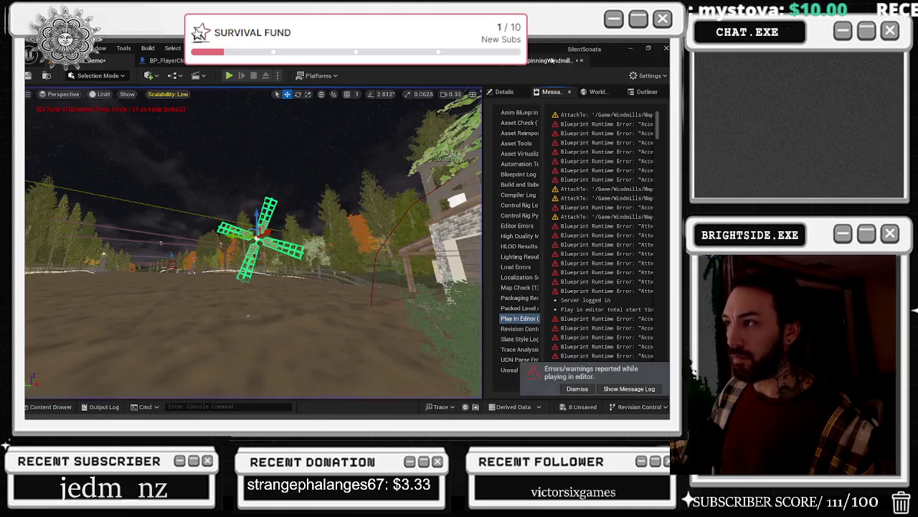
- Set the ROTATE timeline length to 30 seconds
{"action": "left_click", "coordinate": [553, 60]}
{"action": "scroll", "coordinate": [376, 149], "scroll_direction": "down", "scroll_amount": 3}
{"action": "left_click", "coordinate": [230, 117]}
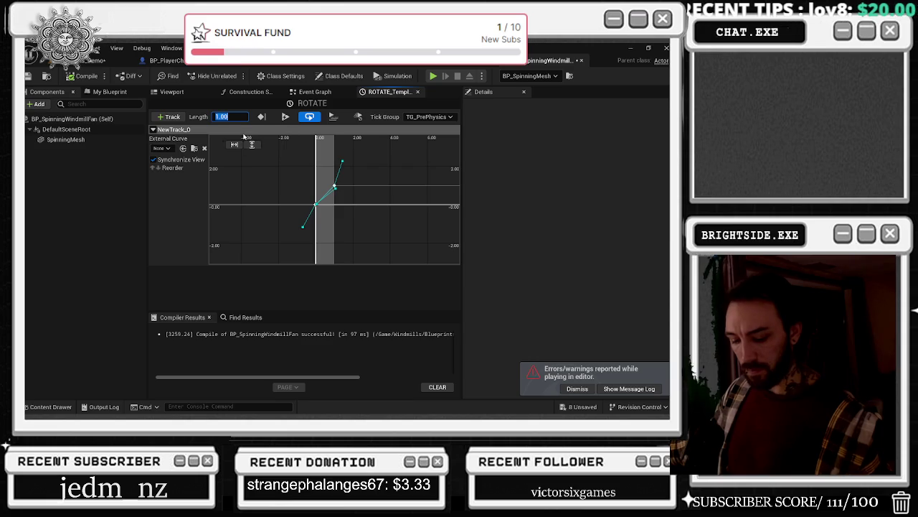
{"action": "type", "text": "0"}
{"action": "key", "text": "Return"}
- Move the upper curve key to time 30 with value 20
{"action": "scroll", "coordinate": [359, 172], "scroll_direction": "down", "scroll_amount": 3}
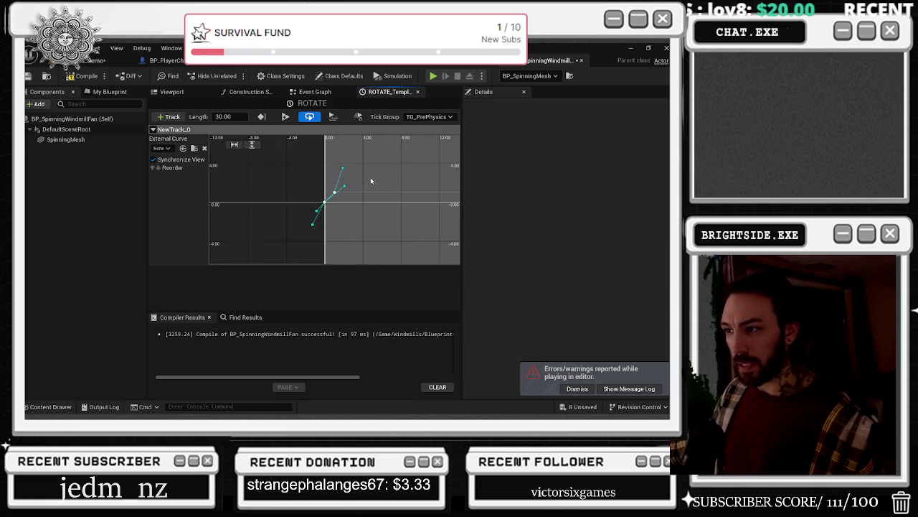
{"action": "left_click_drag", "start_coordinate": [342, 210], "coordinate": [344, 211]}
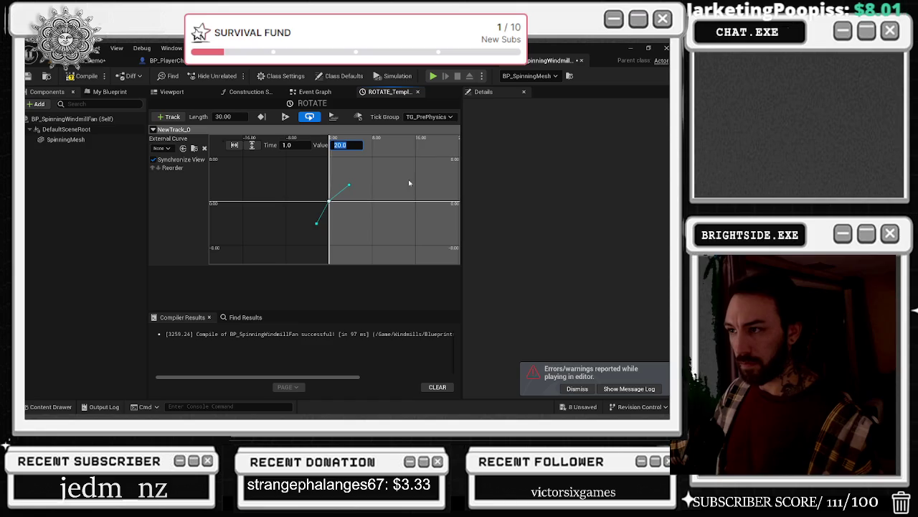
{"action": "key", "text": "Return"}
{"action": "scroll", "coordinate": [375, 179], "scroll_direction": "down", "scroll_amount": 3}
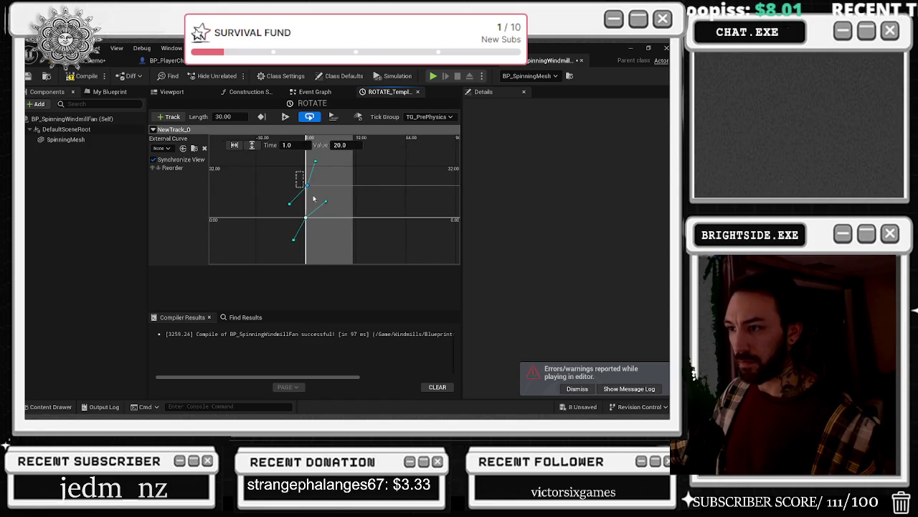
{"action": "left_click", "coordinate": [291, 145]}
{"action": "type", "text": "30"}
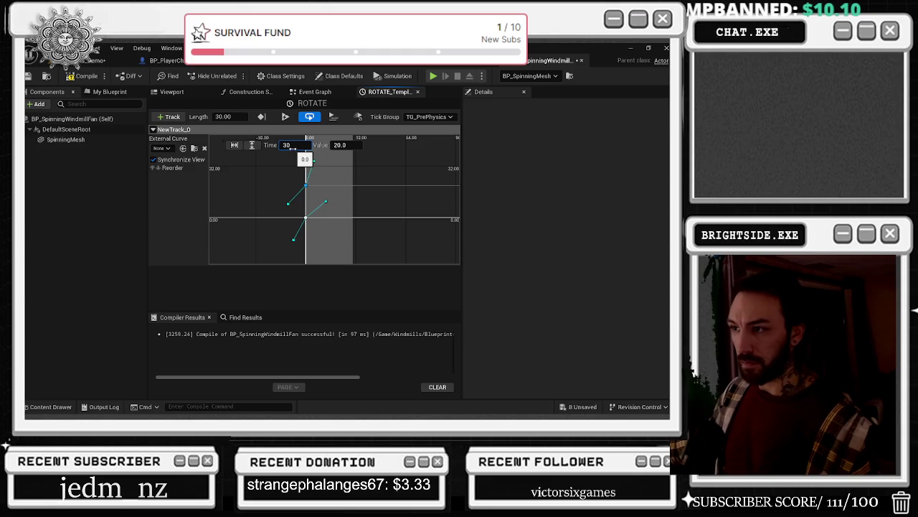
{"action": "key", "text": "Return"}
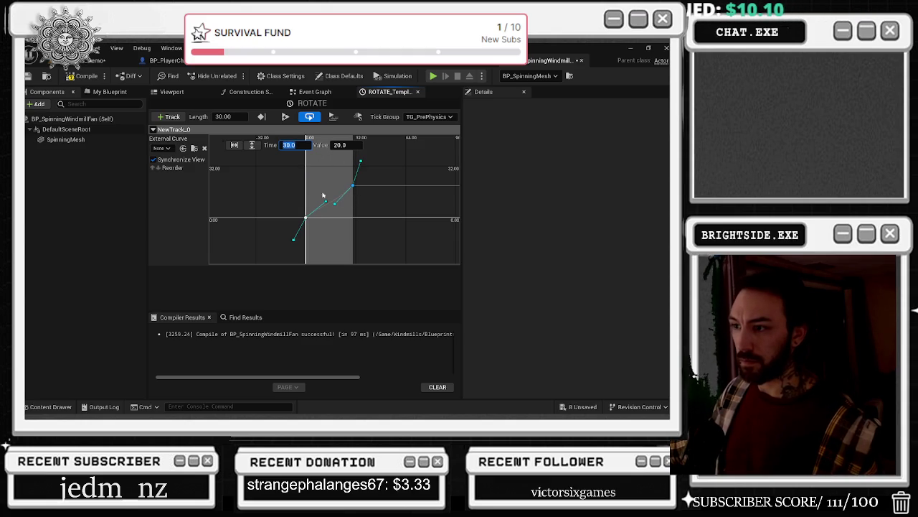
- Make all ROTATE curve keys linear to form a straight ramp
{"action": "left_click_drag", "start_coordinate": [275, 177], "coordinate": [388, 248]}
{"action": "right_click", "coordinate": [353, 186]}
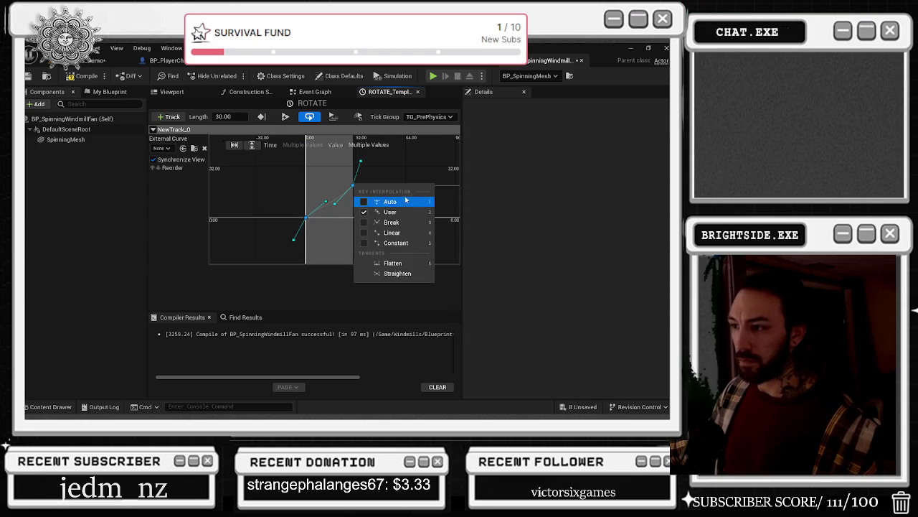
{"action": "left_click", "coordinate": [409, 234]}
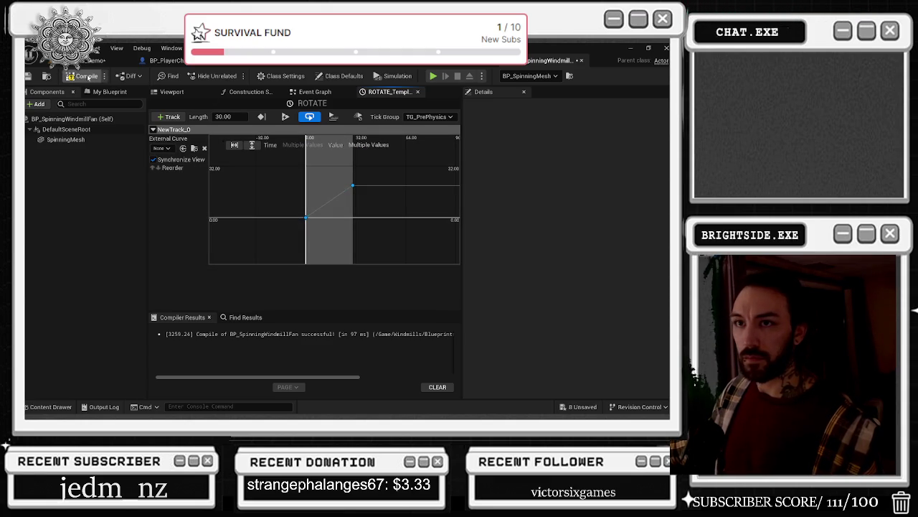
{"action": "left_click", "coordinate": [97, 60]}
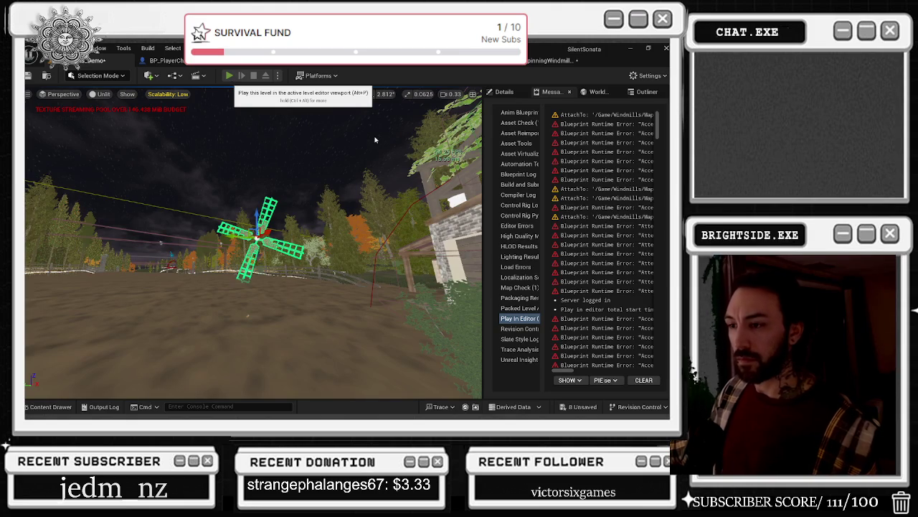
- Play the level for about half a minute watching the 30-second ramp turn the windmill, then stop
{"action": "key", "text": "alt+p"}
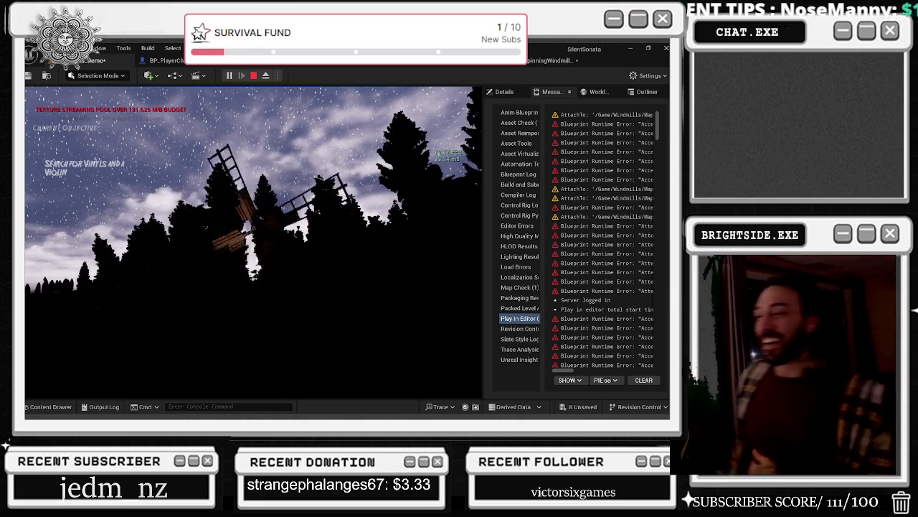
{"action": "key", "text": "s"}
{"action": "key", "text": "Escape"}
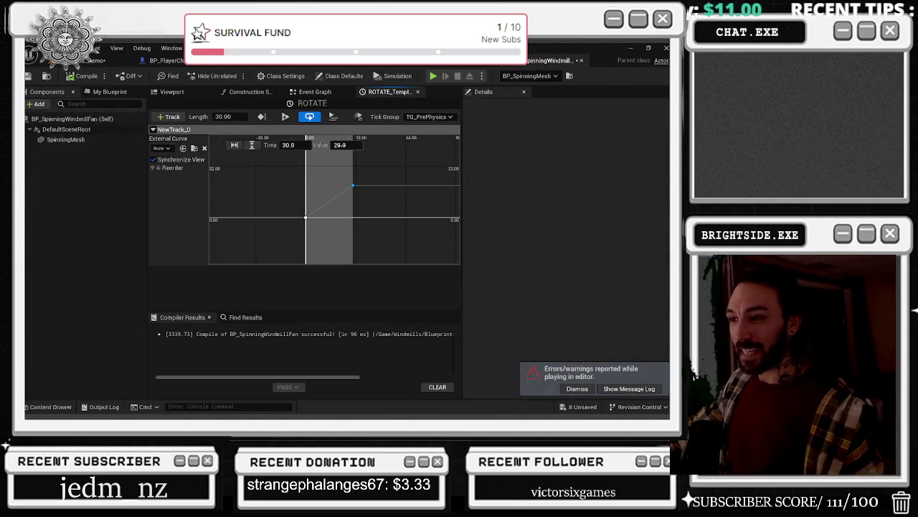
- Edit the end key's value and add a new ROTATE key at time 1 with value 1
{"action": "left_click", "coordinate": [342, 145]}
{"action": "type", "text": "1"}
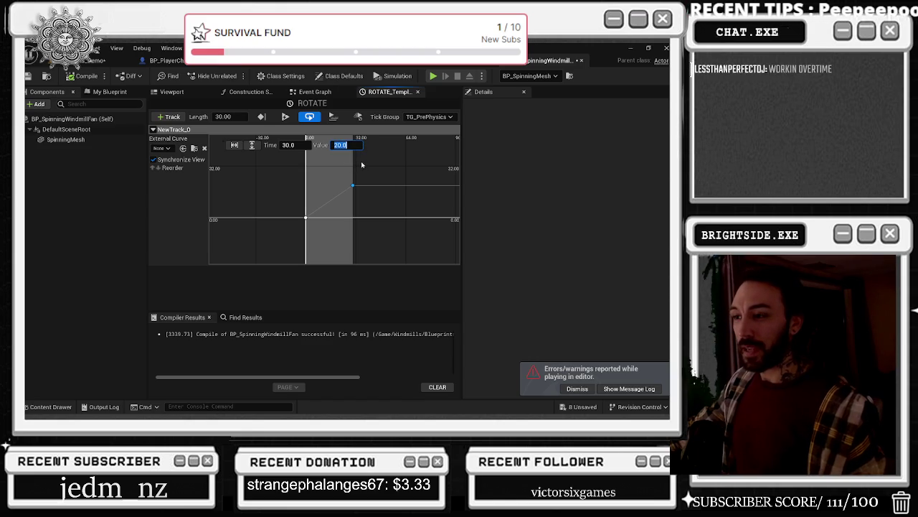
{"action": "right_click", "coordinate": [318, 216]}
{"action": "left_click", "coordinate": [330, 228]}
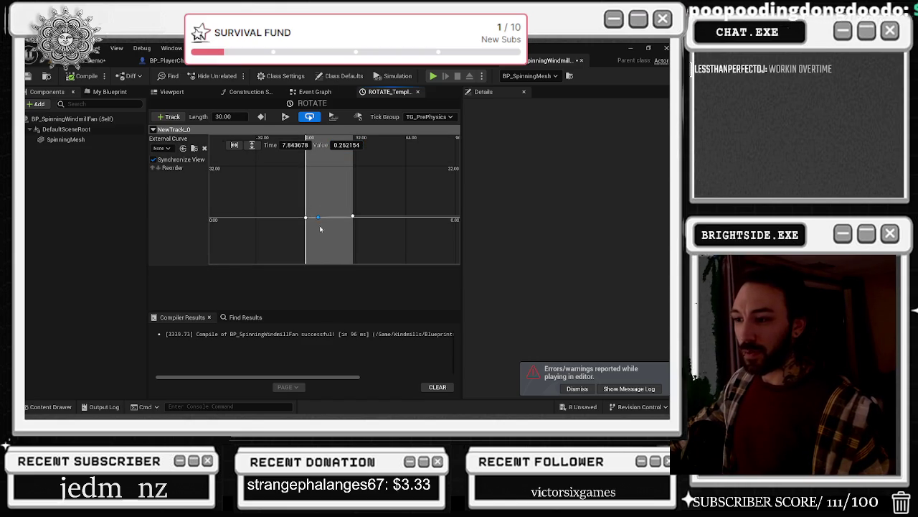
{"action": "left_click", "coordinate": [294, 146]}
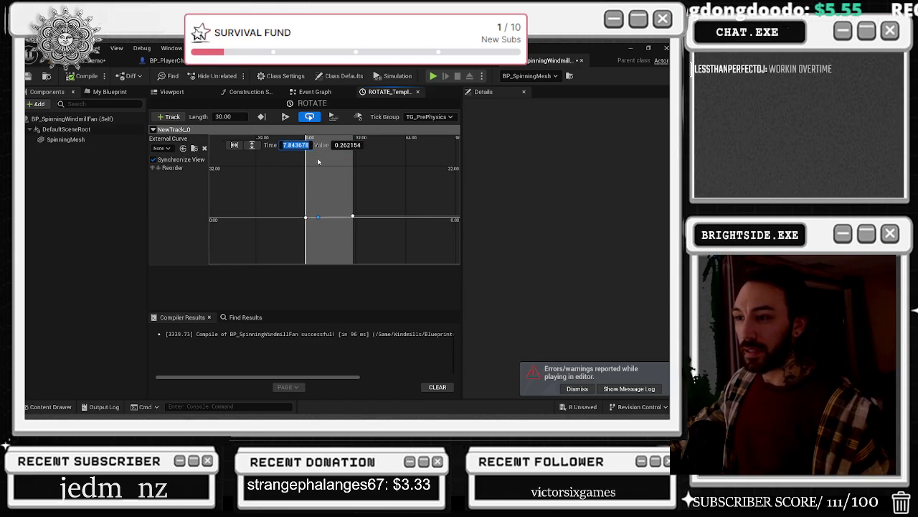
{"action": "type", "text": "1"}
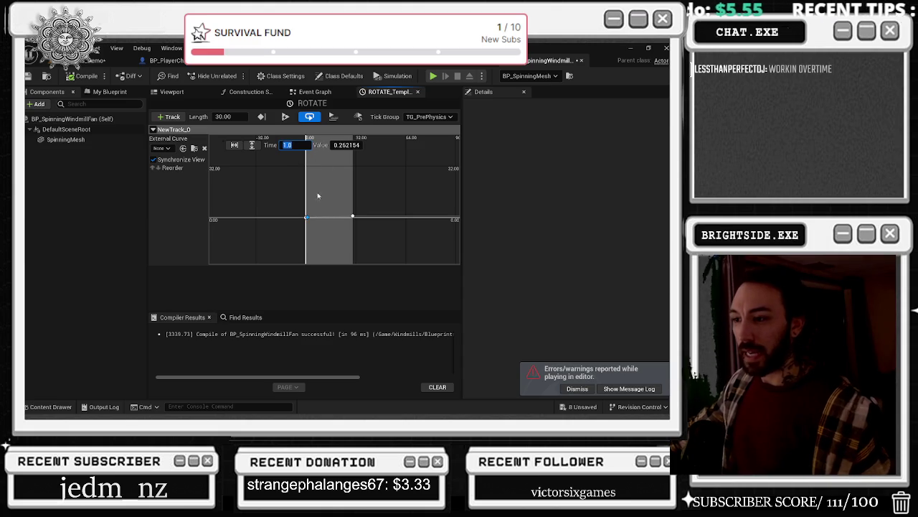
{"action": "left_click", "coordinate": [348, 144]}
{"action": "type", "text": "1"}
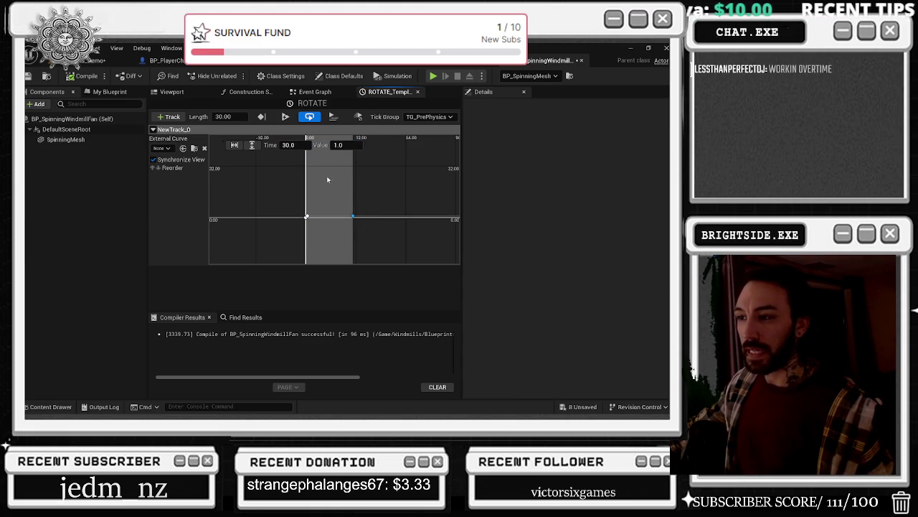
- Add a key near time 21 and adjust the last key to about time 29.49, value 0.93
{"action": "right_click", "coordinate": [339, 217]}
{"action": "left_click", "coordinate": [363, 234]}
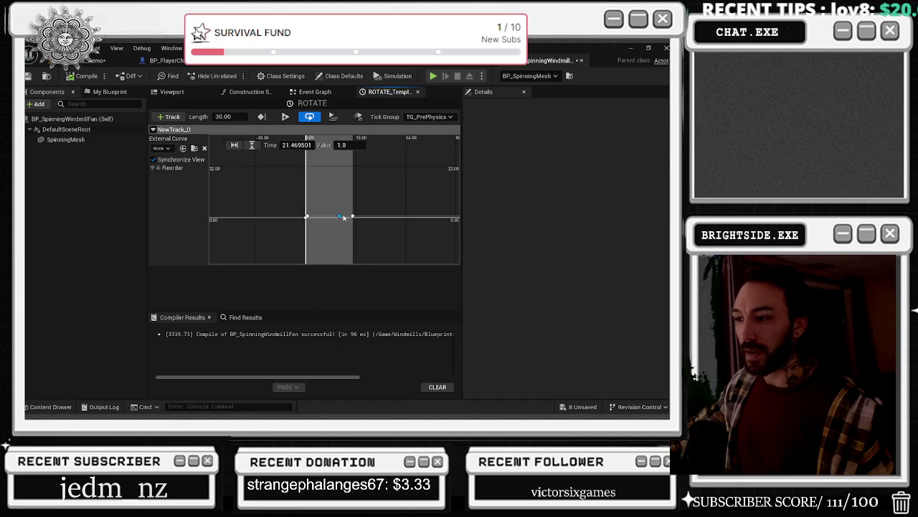
{"action": "left_click_drag", "start_coordinate": [374, 235], "coordinate": [371, 230]}
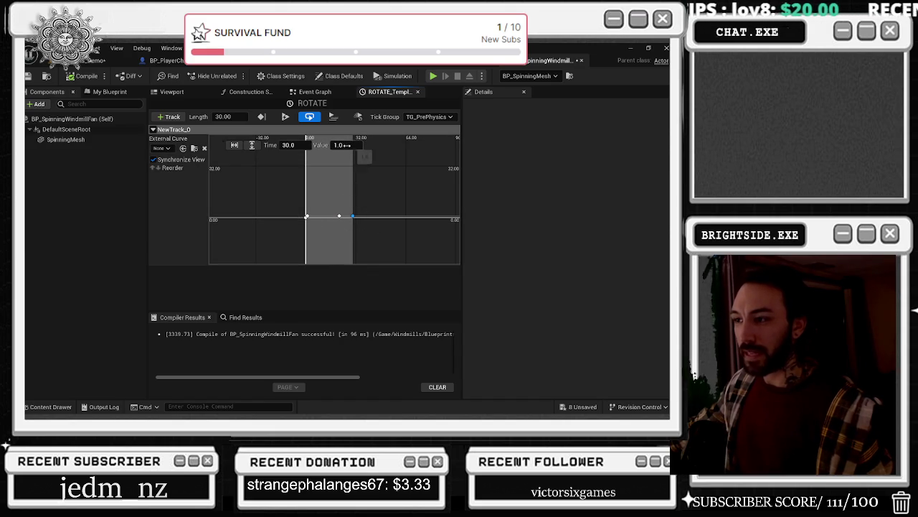
{"action": "left_click", "coordinate": [343, 145]}
{"action": "left_click", "coordinate": [339, 216]}
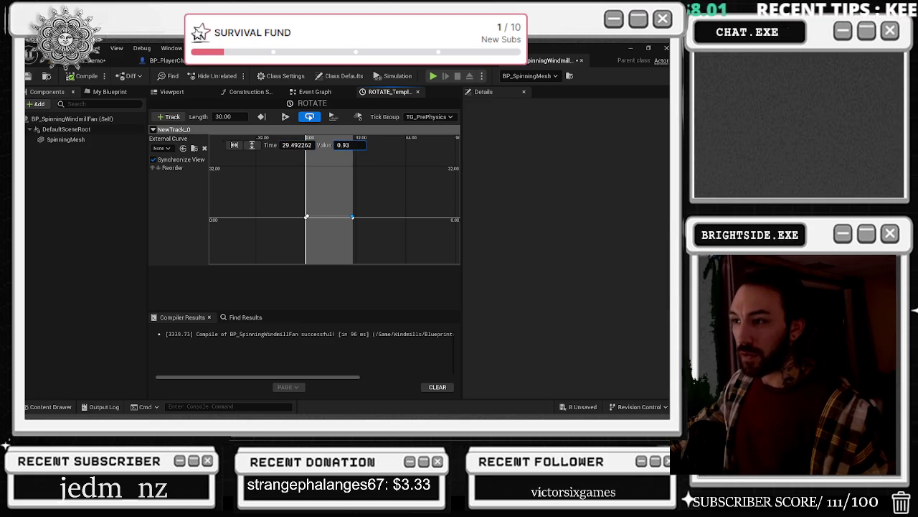
{"action": "left_click", "coordinate": [97, 60]}
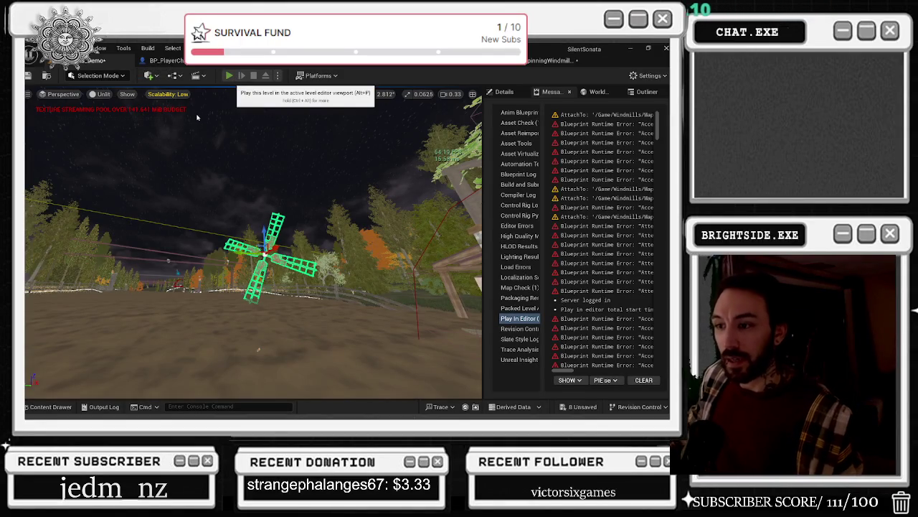
- Play the level twice, the second run for about a minute, watching the windmill's rotation
{"action": "left_click", "coordinate": [228, 76]}
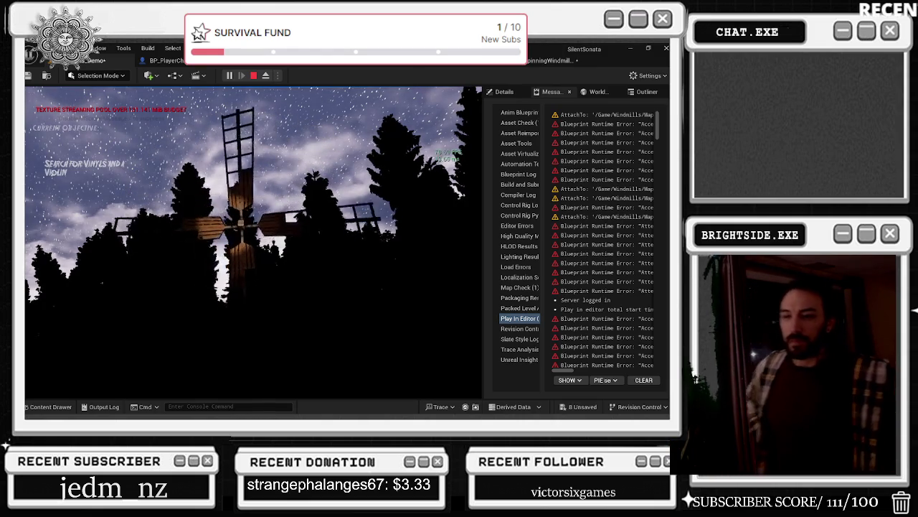
{"action": "key", "text": "Escape"}
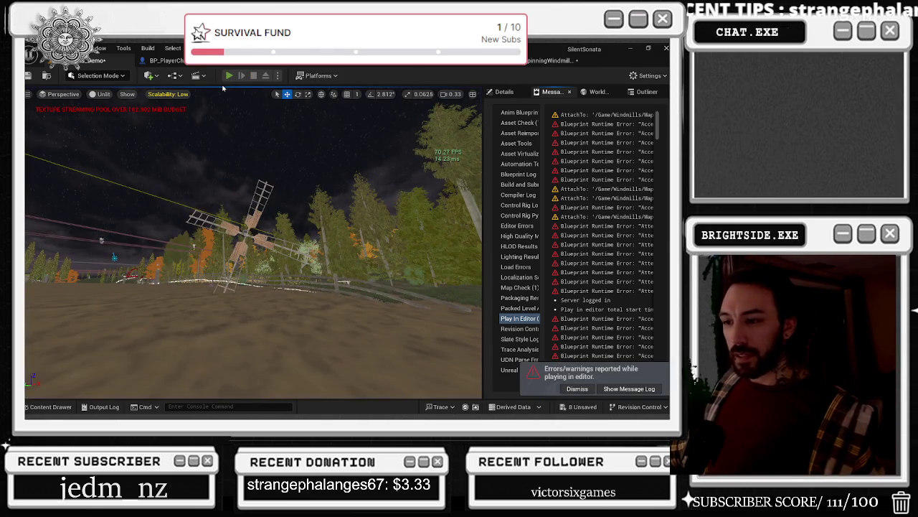
{"action": "key", "text": "alt+p"}
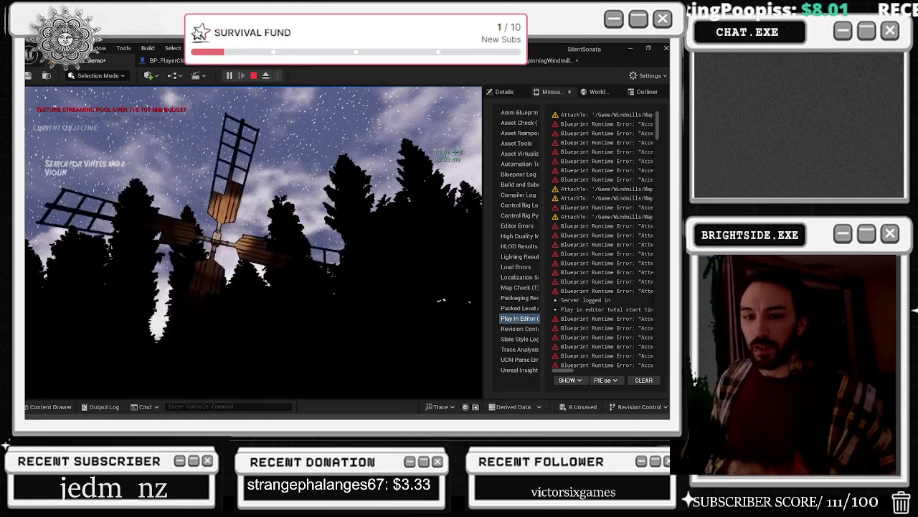
{"action": "key", "text": "Escape"}
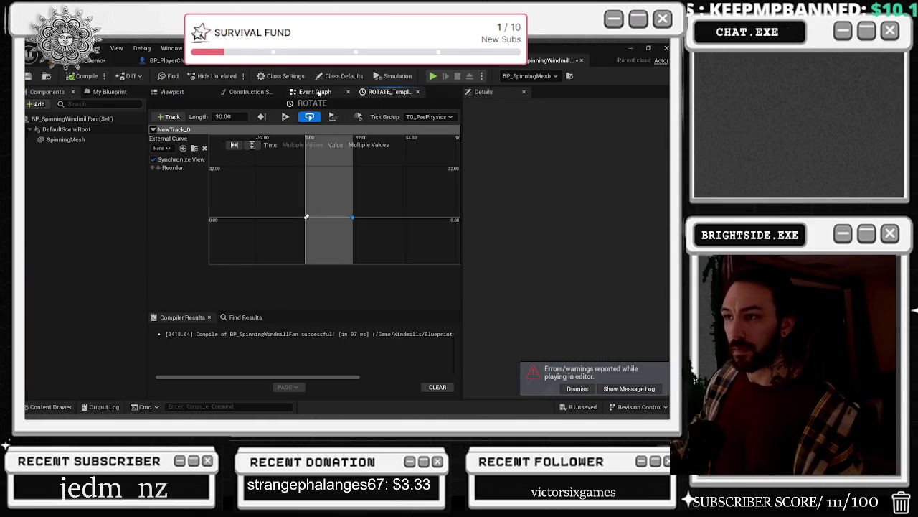
- In the windmill fan's event graph, move Event BeginPlay and Delay left of ROTATE
{"action": "left_click", "coordinate": [316, 92]}
{"action": "scroll", "coordinate": [323, 231], "scroll_direction": "up", "scroll_amount": 2}
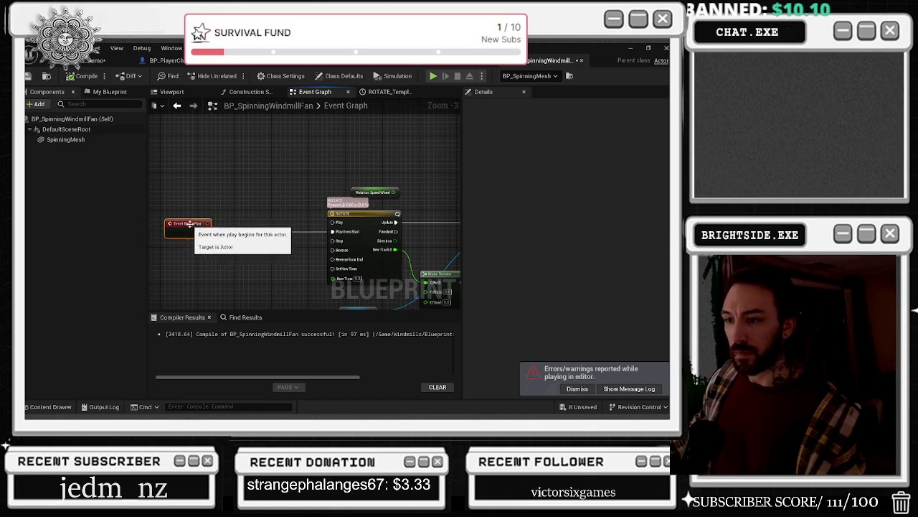
{"action": "left_click_drag", "start_coordinate": [269, 232], "coordinate": [191, 232]}
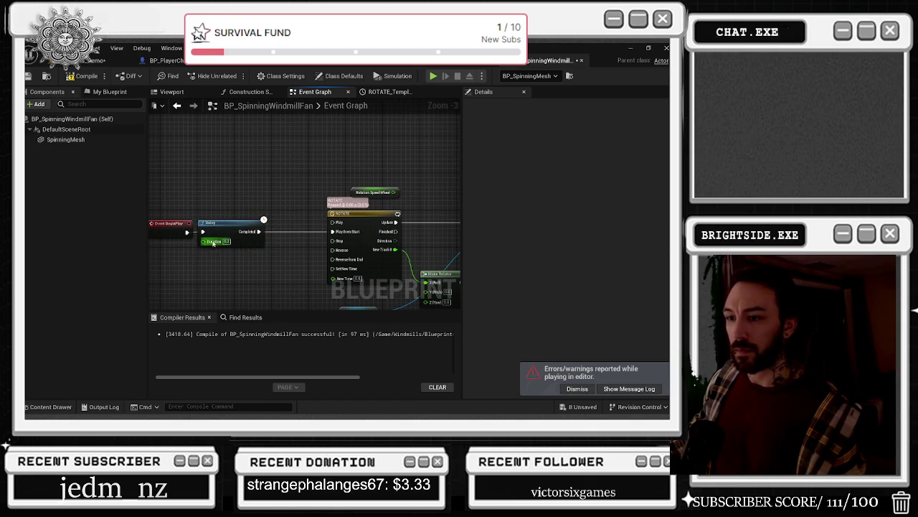
- Add a Random Float in Range node feeding the Delay's Duration and position it alongside
{"action": "left_click_drag", "start_coordinate": [204, 241], "coordinate": [185, 260]}
{"action": "type", "text": "RAB"}
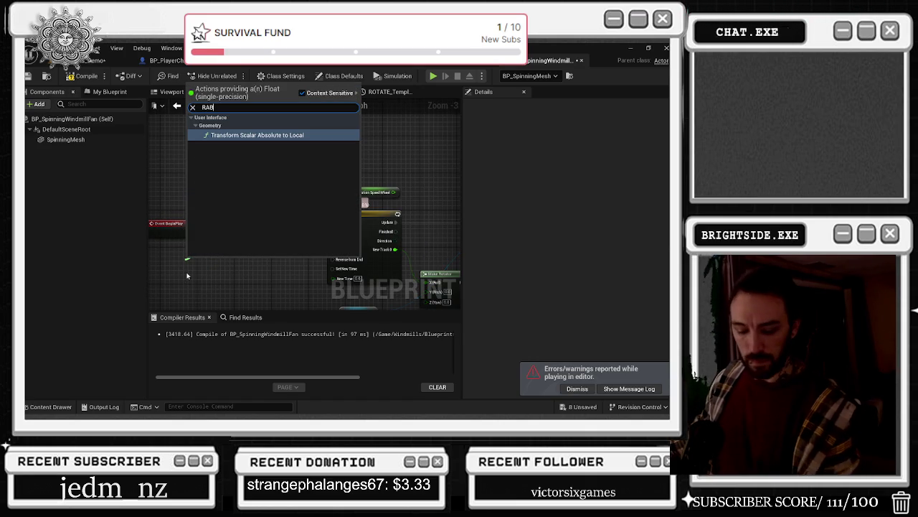
{"action": "key", "text": "BackSpace"}
{"action": "type", "text": "=ND"}
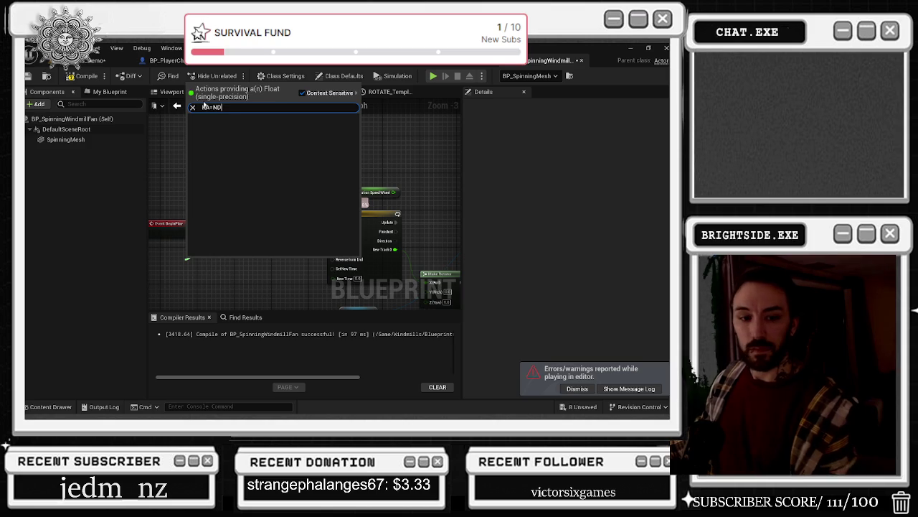
{"action": "key", "text": "BackSpace"}
{"action": "key", "text": "BackSpace"}
{"action": "key", "text": "BackSpace"}
{"action": "type", "text": "ND"}
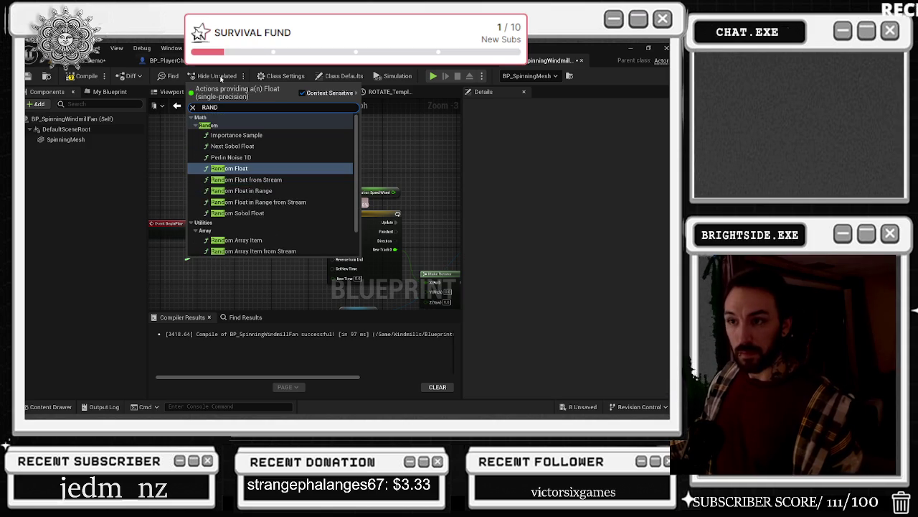
{"action": "left_click", "coordinate": [241, 190]}
{"action": "left_click_drag", "start_coordinate": [215, 259], "coordinate": [190, 260]}
- Set the random node's Max value, then go back to the level editor
{"action": "left_click", "coordinate": [247, 222]}
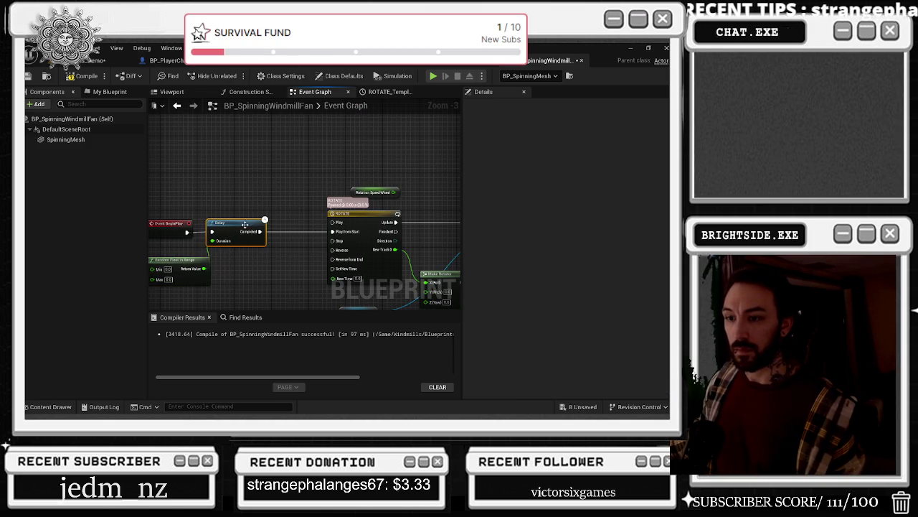
{"action": "left_click", "coordinate": [170, 279]}
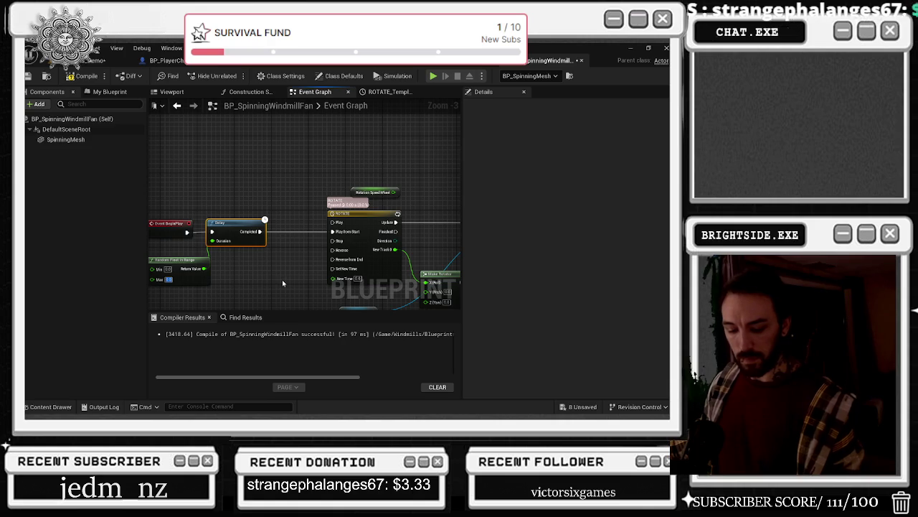
{"action": "key", "text": "Return"}
{"action": "key", "text": "ctrl+Tab"}
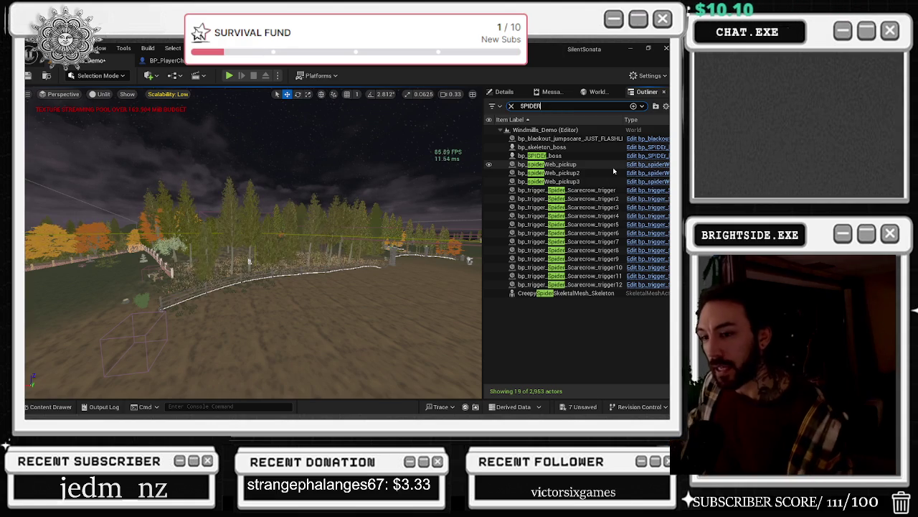
- Orbit toward the house, focus the view on bp_SPIDER_boss, and launch Play in Editor
{"action": "mouse_move", "coordinate": [270, 157]}
{"action": "left_mouse_down"}
{"action": "mouse_move", "coordinate": [256, 167]}
{"action": "mouse_move", "coordinate": [292, 210]}
{"action": "mouse_move", "coordinate": [269, 340]}
{"action": "mouse_move", "coordinate": [378, 342]}
{"action": "mouse_move", "coordinate": [330, 341]}
{"action": "left_mouse_up"}
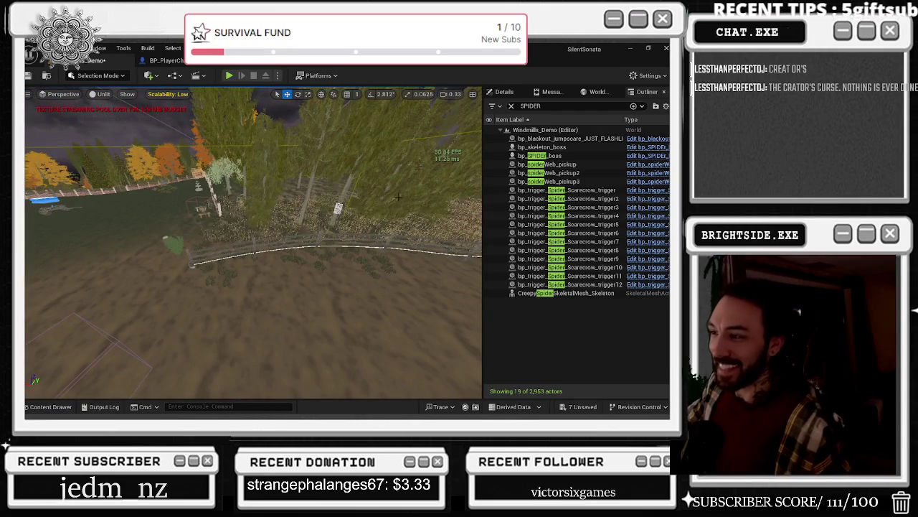
{"action": "left_click_drag", "start_coordinate": [330, 341], "coordinate": [308, 342]}
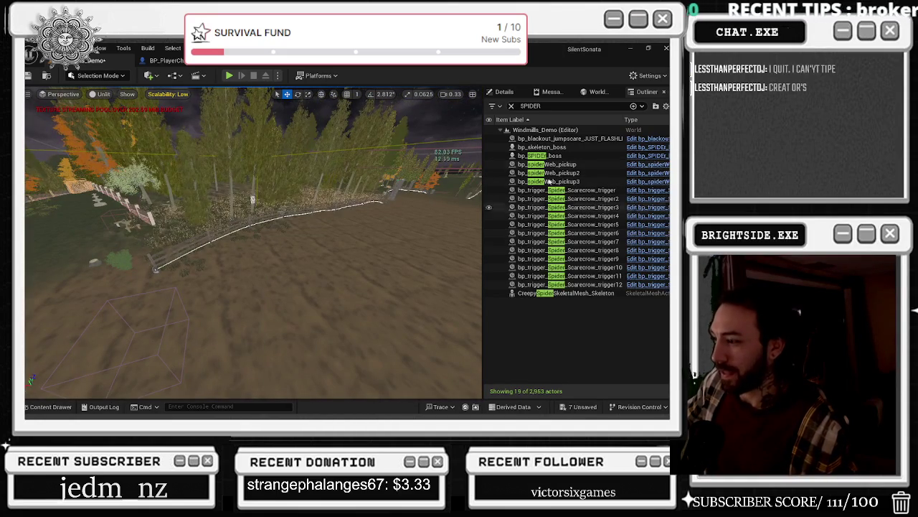
{"action": "double_click", "coordinate": [551, 155]}
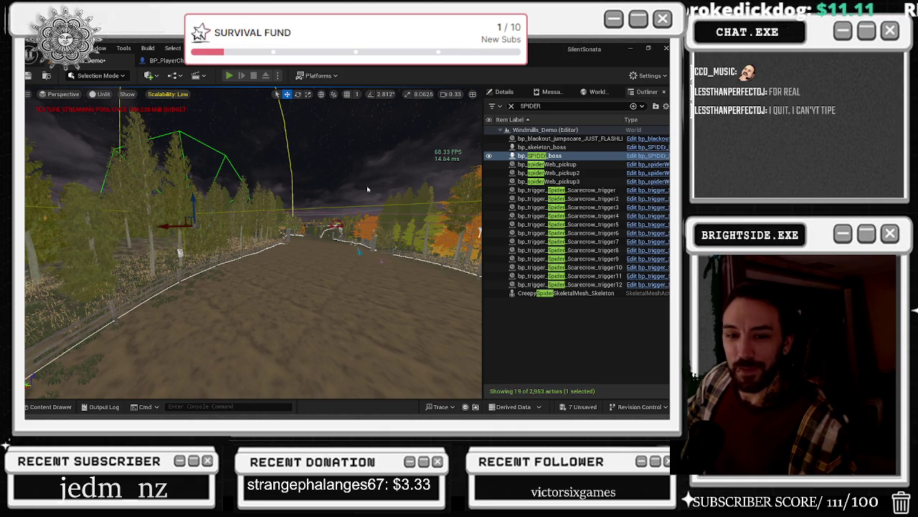
{"action": "key", "text": "alt+p"}
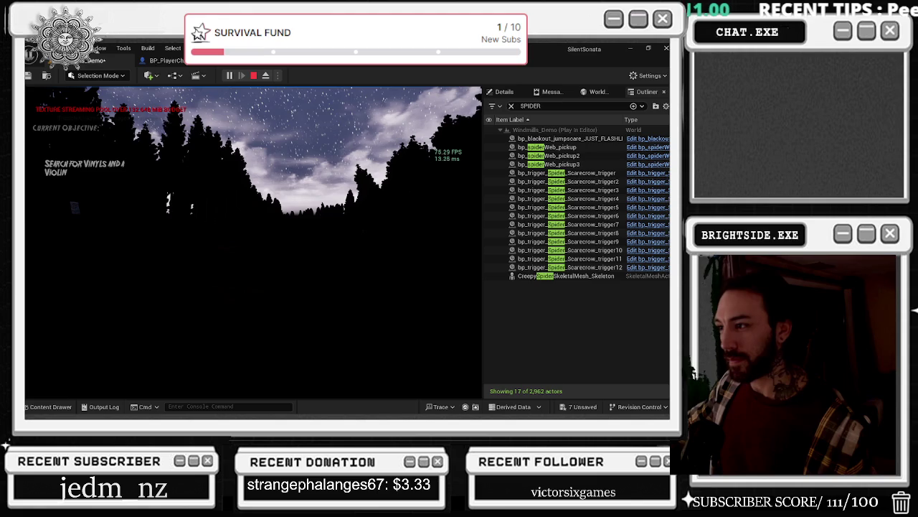
- Stop the play test, check the reported errors, and cancel deleting bp_SPIDER_boss to keep it
{"action": "key", "text": "Escape"}
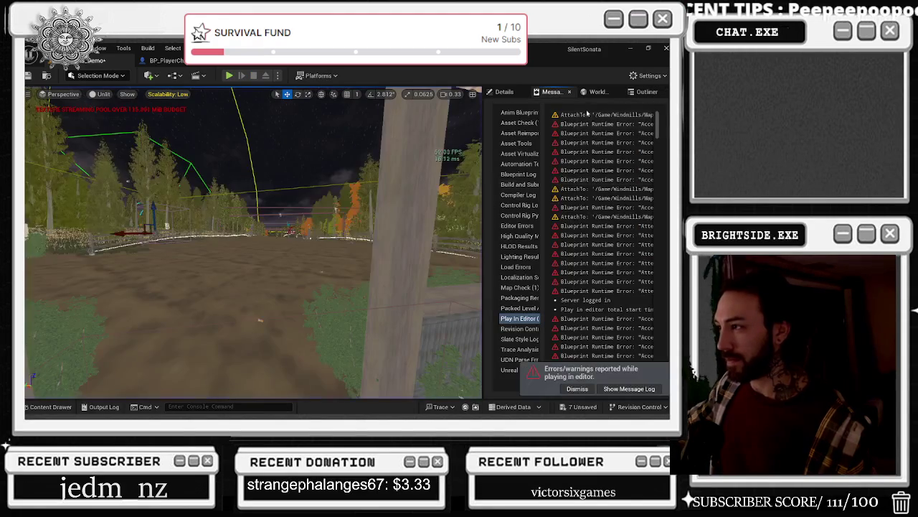
{"action": "left_click", "coordinate": [504, 91]}
{"action": "left_click", "coordinate": [647, 91]}
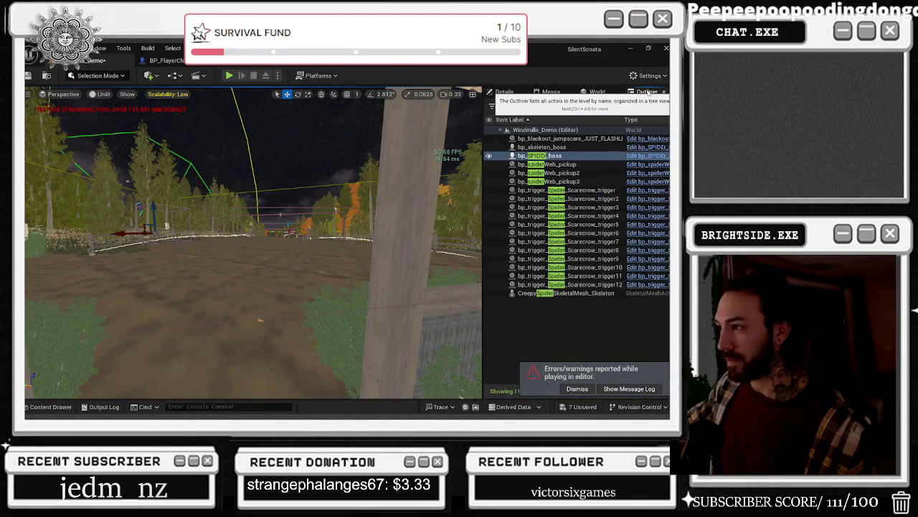
{"action": "left_click", "coordinate": [558, 165]}
{"action": "left_click", "coordinate": [549, 155]}
{"action": "key", "text": "Delete"}
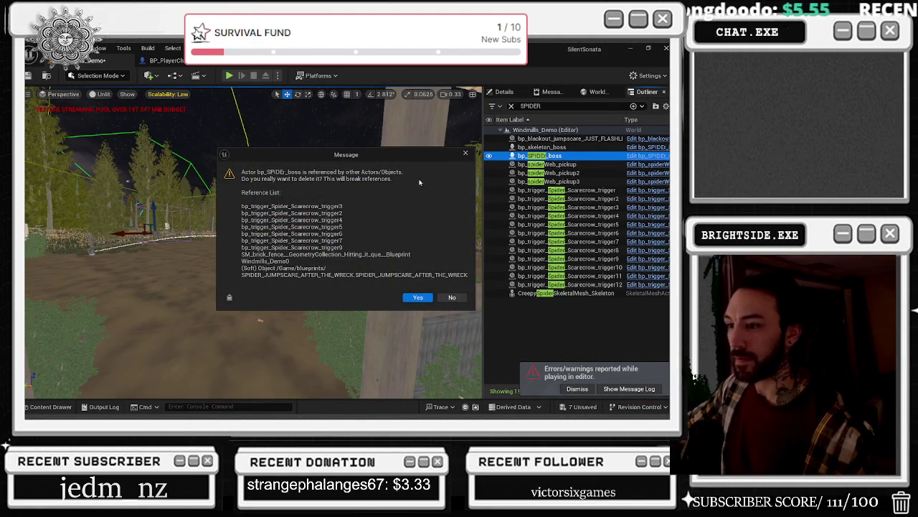
{"action": "key", "text": "Escape"}
- Fly the camera to frame the spider boss, select the field's box volume, and open the Content Drawer
{"action": "key", "text": "w"}
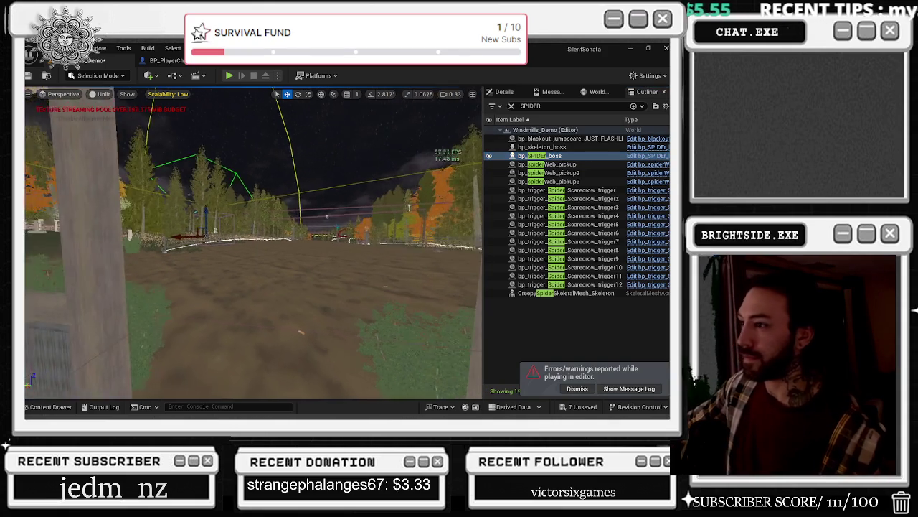
{"action": "key", "text": "f"}
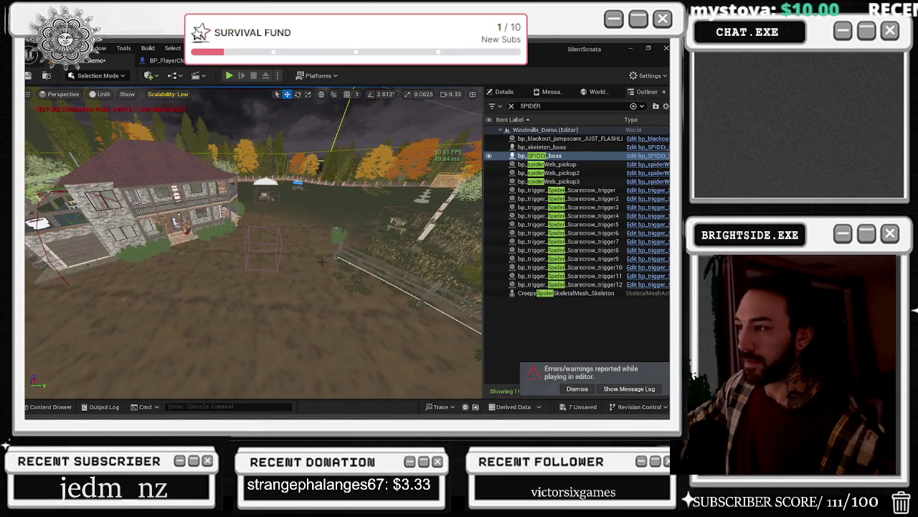
{"action": "key", "text": "f"}
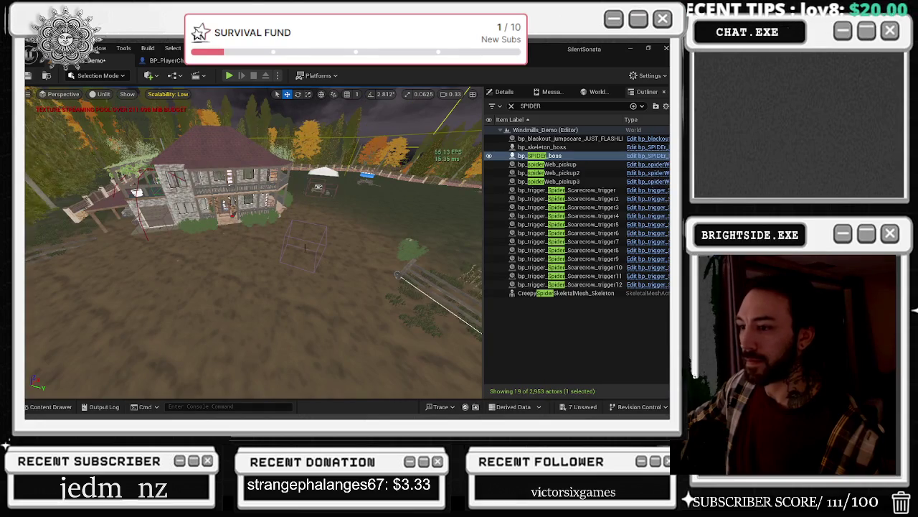
{"action": "left_click", "coordinate": [306, 243]}
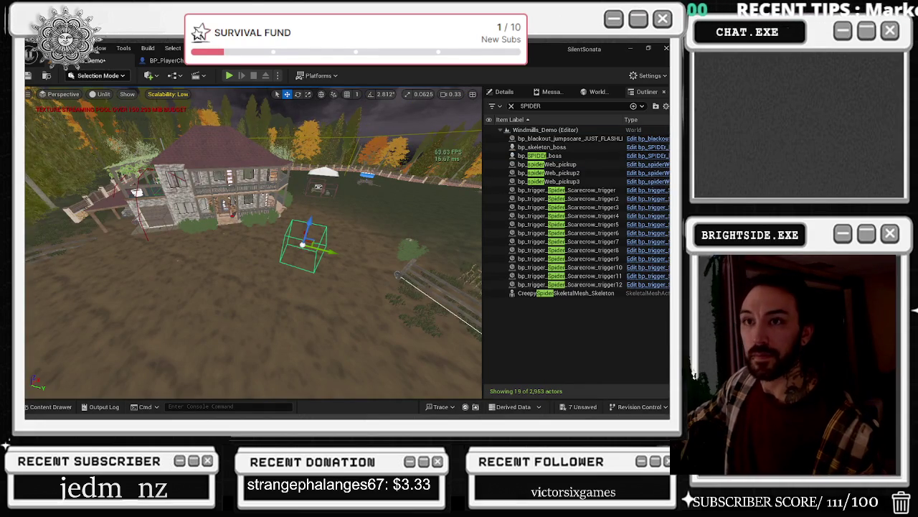
{"action": "left_click", "coordinate": [50, 407]}
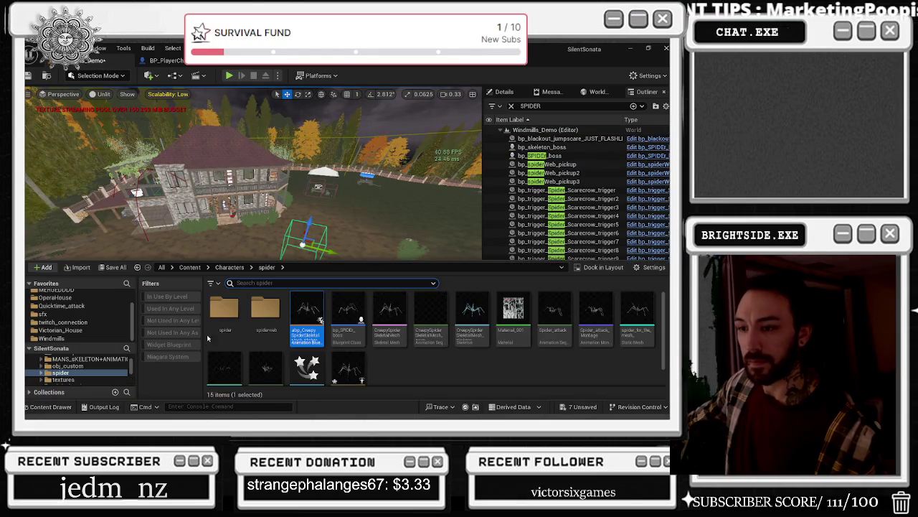
- Browse HouseProject > Windmills > Maps, open the opera boss-fight level, and untick Windmills_Demo from saving
{"action": "scroll", "coordinate": [109, 330], "scroll_direction": "up", "scroll_amount": 2}
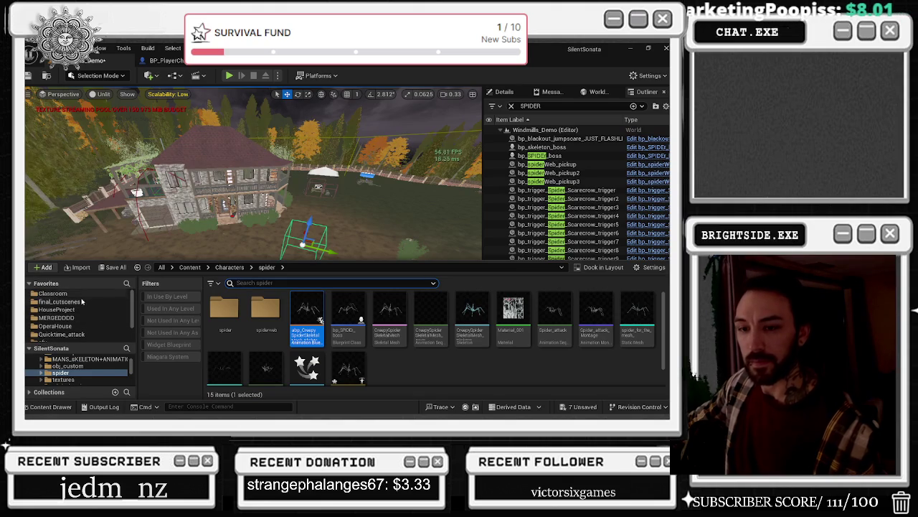
{"action": "left_click", "coordinate": [73, 309]}
{"action": "scroll", "coordinate": [79, 330], "scroll_direction": "down", "scroll_amount": 2}
{"action": "left_click", "coordinate": [54, 338]}
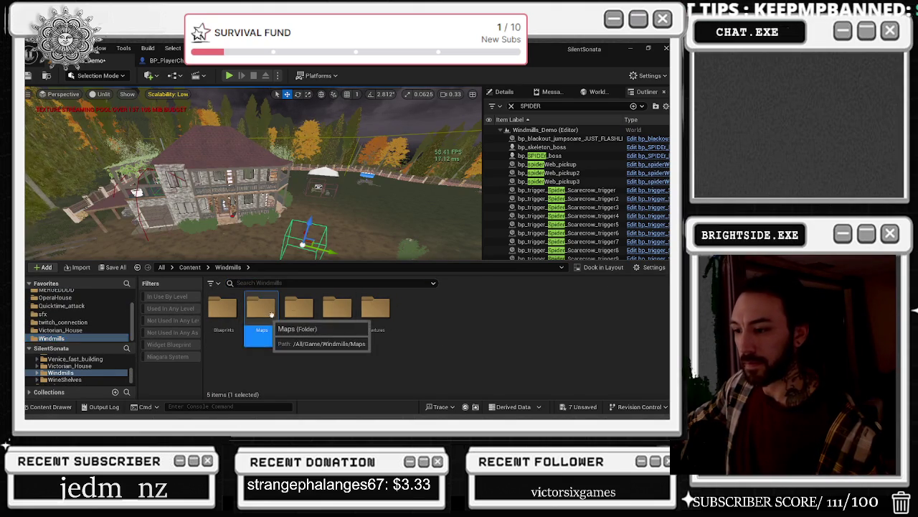
{"action": "double_click", "coordinate": [269, 316]}
{"action": "double_click", "coordinate": [337, 312]}
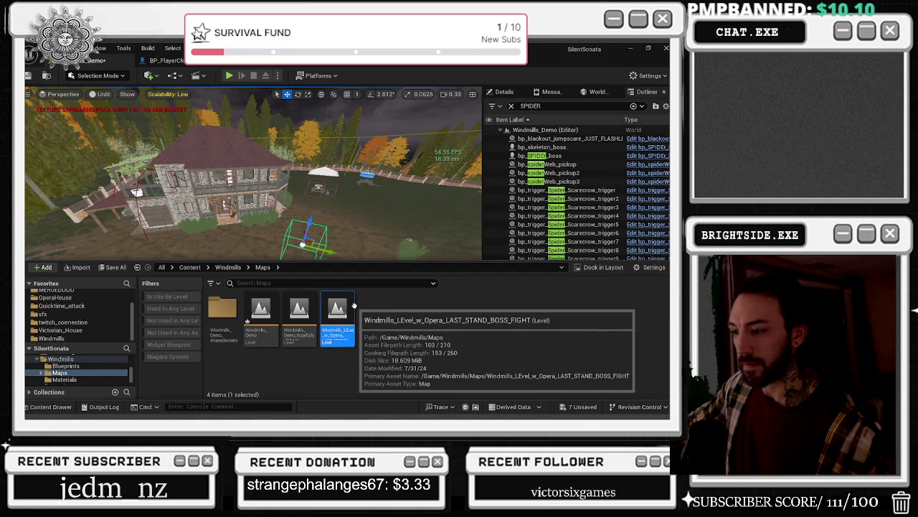
{"action": "left_click", "coordinate": [223, 224]}
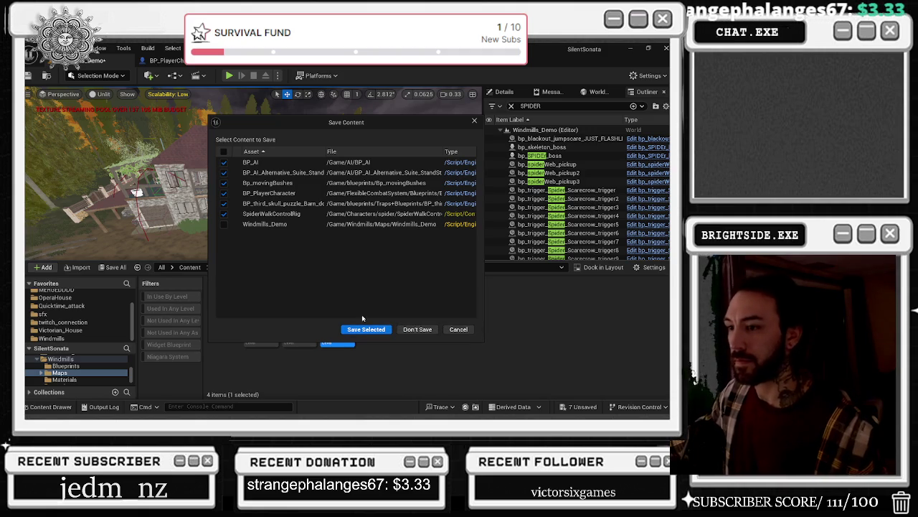
- Untick SpiderWalkControlRig and save only the remaining selected assets
{"action": "left_click", "coordinate": [224, 214]}
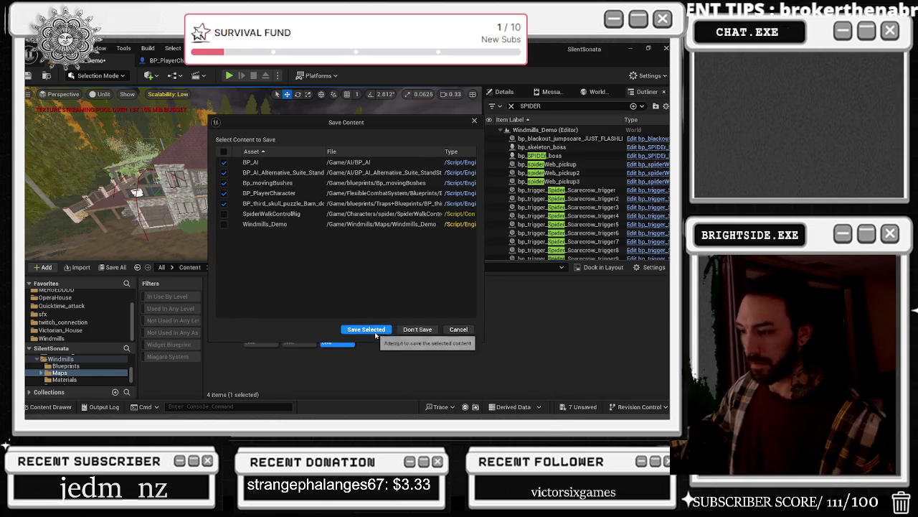
{"action": "left_click", "coordinate": [371, 330]}
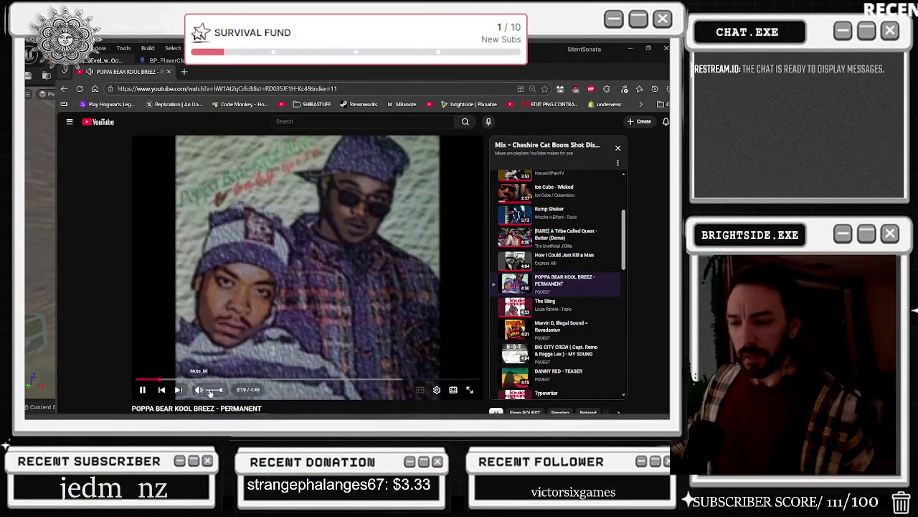
- Bring the Unreal Editor window with the loaded boss-fight level in front of the browser
{"action": "left_click", "coordinate": [445, 54]}
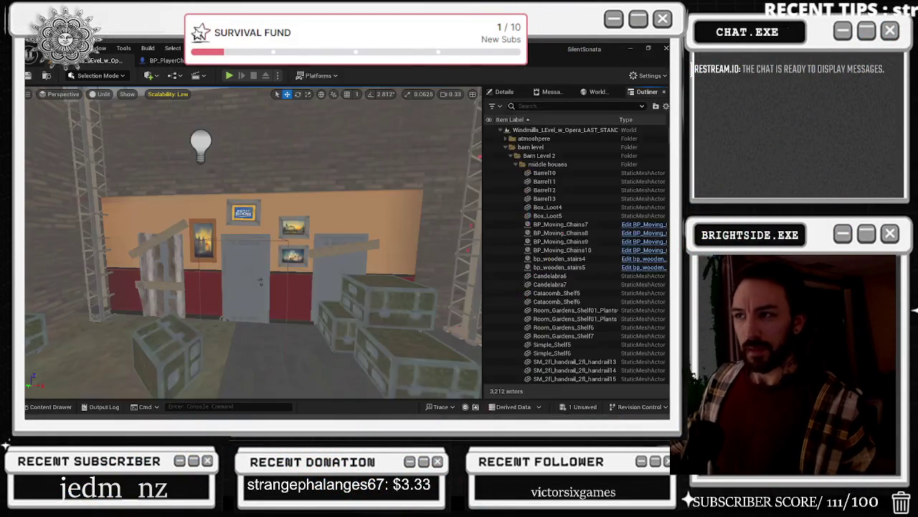
- Turn the view toward the red stage, start Play in Editor, and pause then resume the YouTube video
{"action": "left_click_drag", "start_coordinate": [333, 159], "coordinate": [251, 161]}
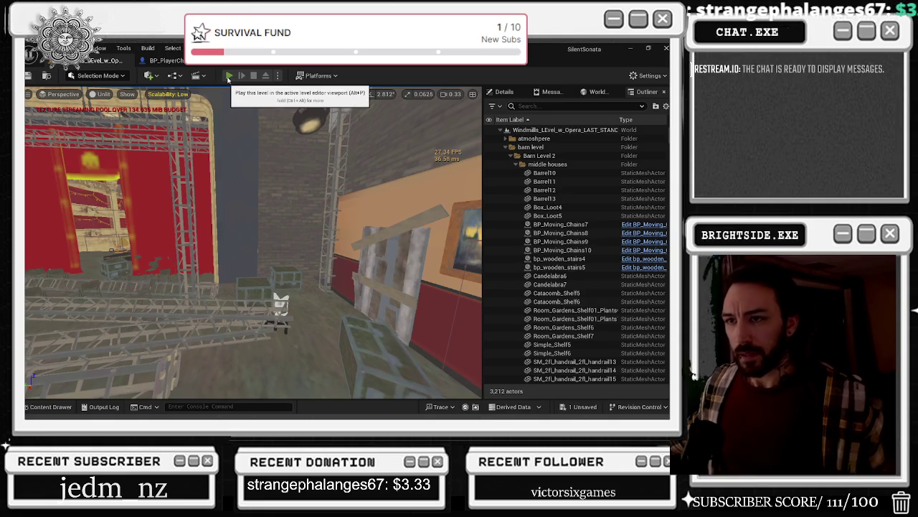
{"action": "left_click", "coordinate": [228, 75]}
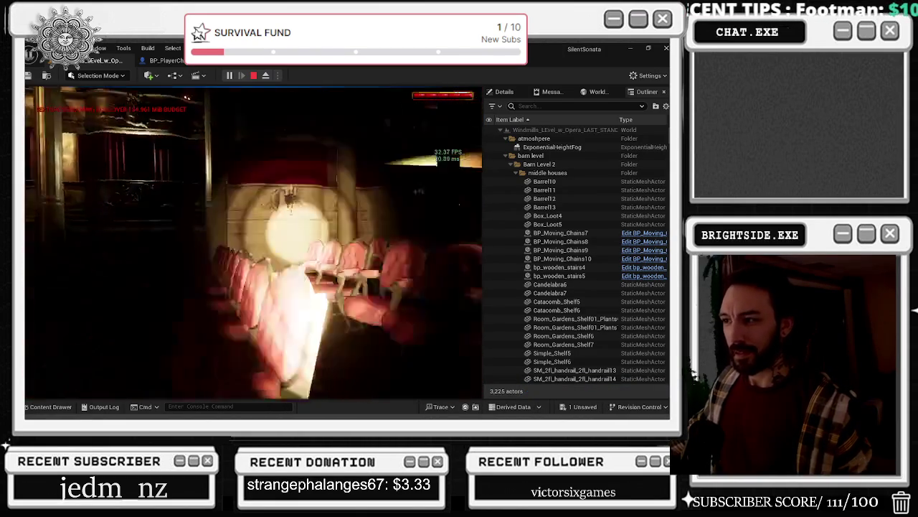
{"action": "key", "text": "alt+Tab"}
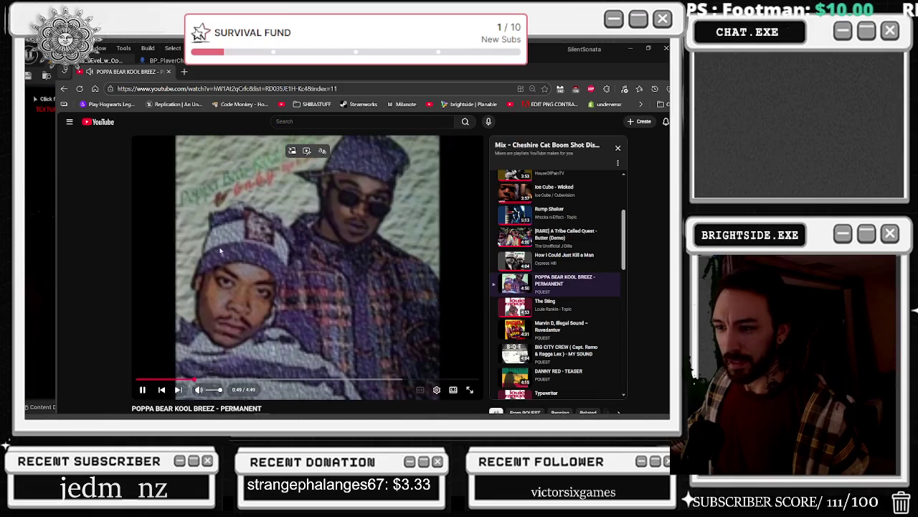
{"action": "left_click", "coordinate": [221, 249]}
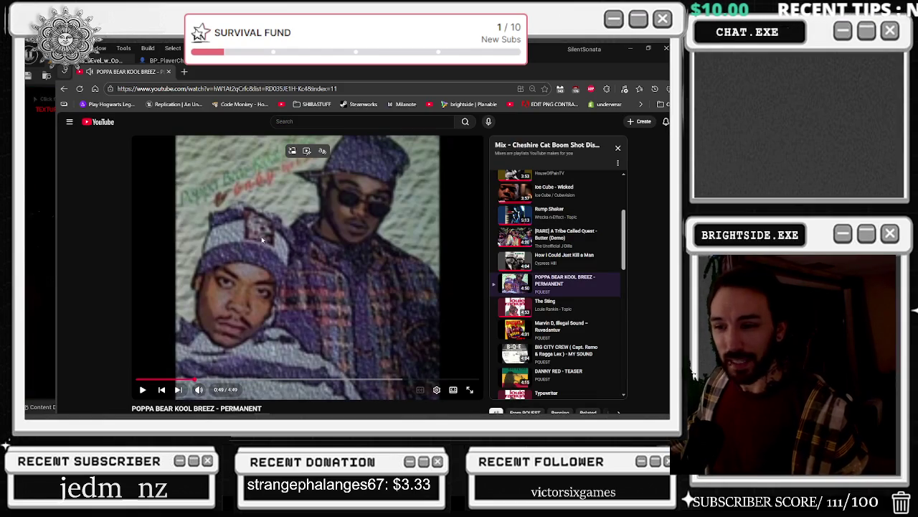
{"action": "left_click", "coordinate": [283, 236]}
{"action": "key", "text": "alt+Tab"}
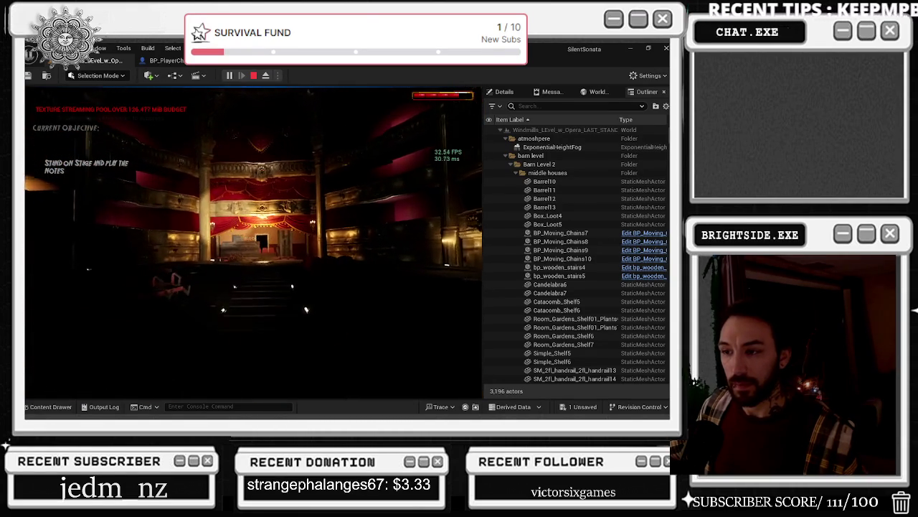
- End the opera-level play session and return to editing
{"action": "key", "text": "Escape"}
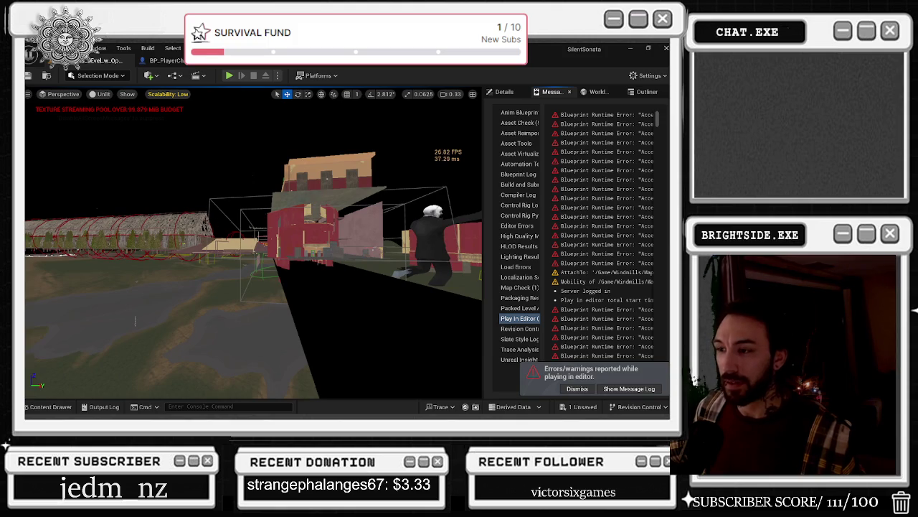
- Switch the side panel through Details and World Settings back to the Outliner hierarchy
{"action": "left_click", "coordinate": [505, 92]}
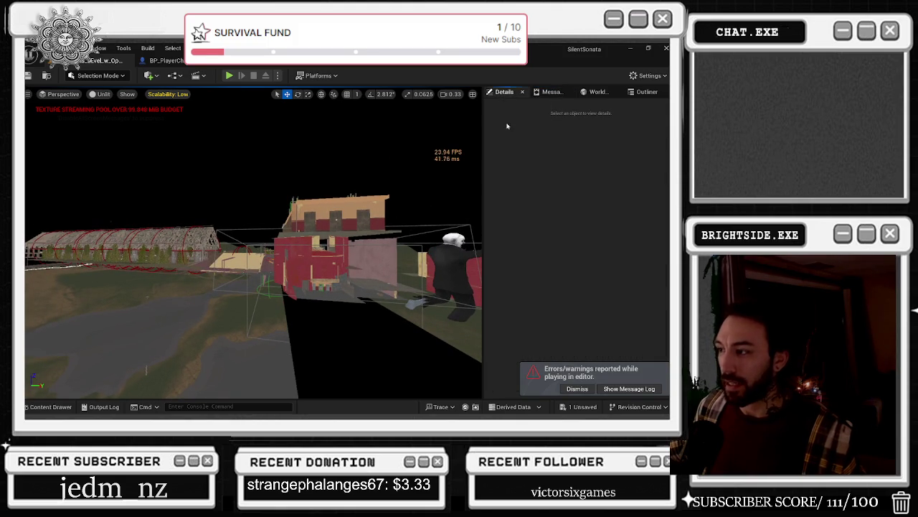
{"action": "left_click", "coordinate": [599, 93]}
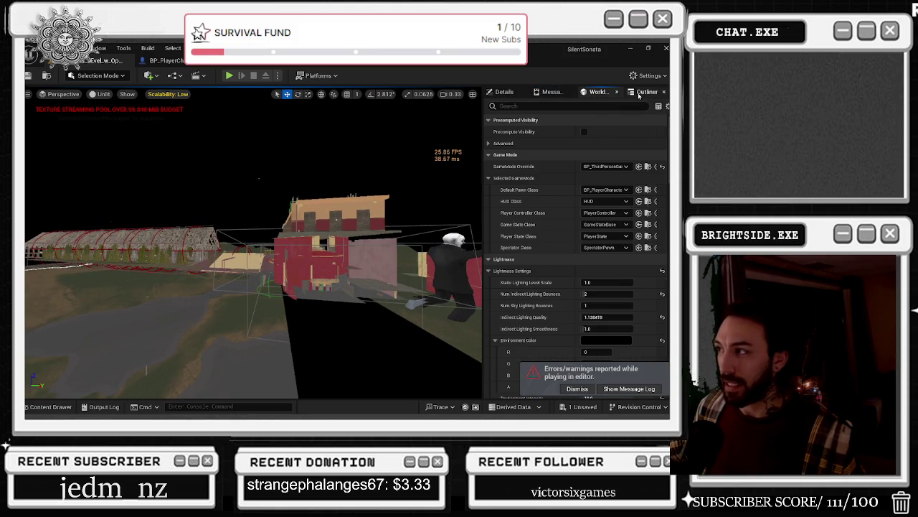
{"action": "left_click", "coordinate": [642, 92]}
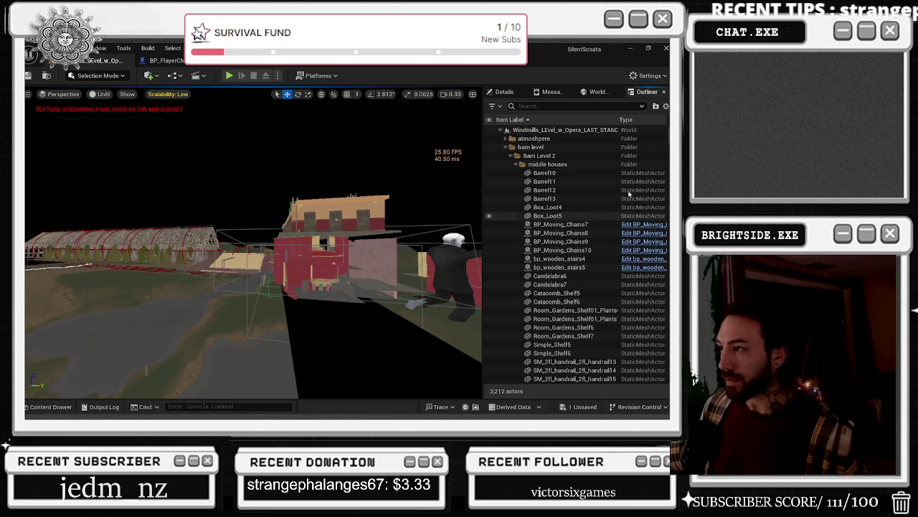
{"action": "scroll", "coordinate": [574, 252], "scroll_direction": "down", "scroll_amount": 15}
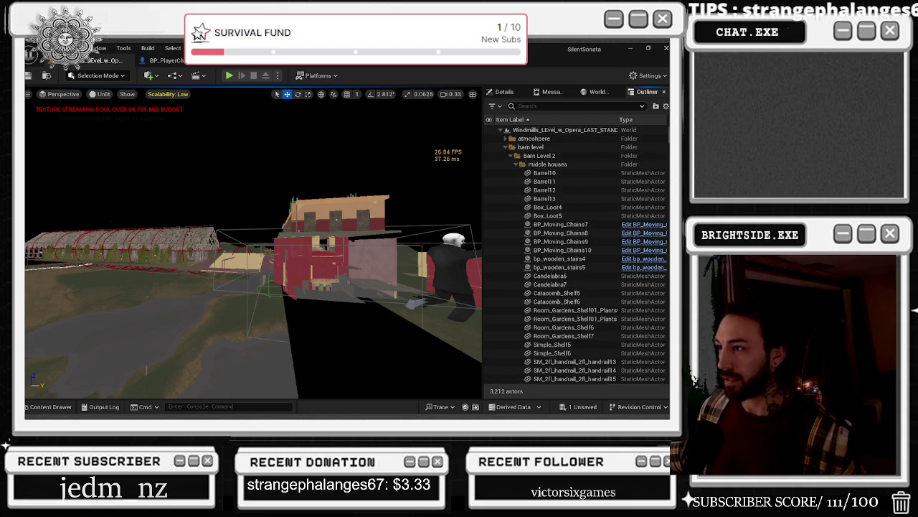
{"action": "scroll", "coordinate": [588, 263], "scroll_direction": "down", "scroll_amount": 15}
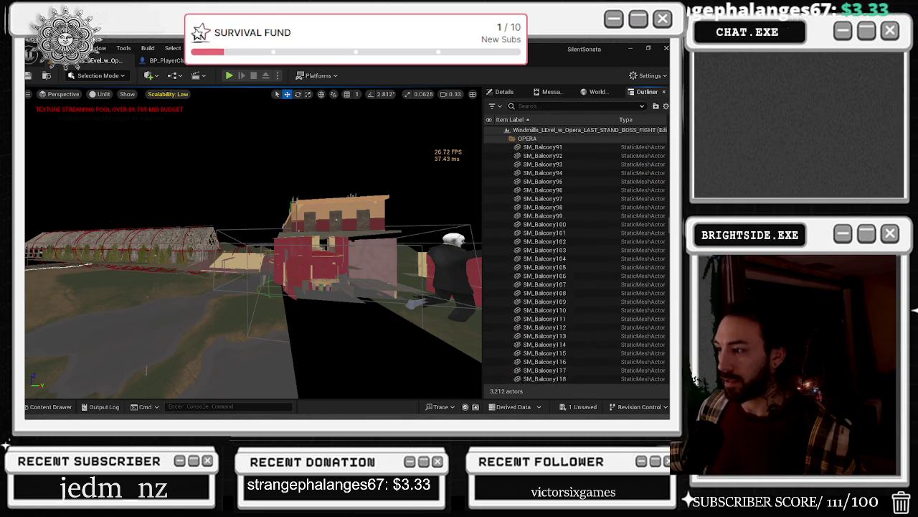
{"action": "scroll", "coordinate": [589, 263], "scroll_direction": "down", "scroll_amount": 15}
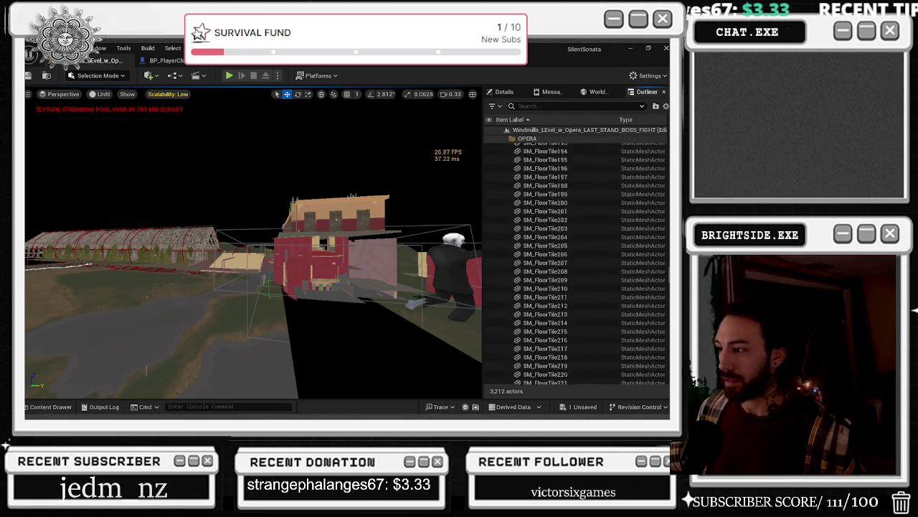
{"action": "scroll", "coordinate": [574, 258], "scroll_direction": "down", "scroll_amount": 15}
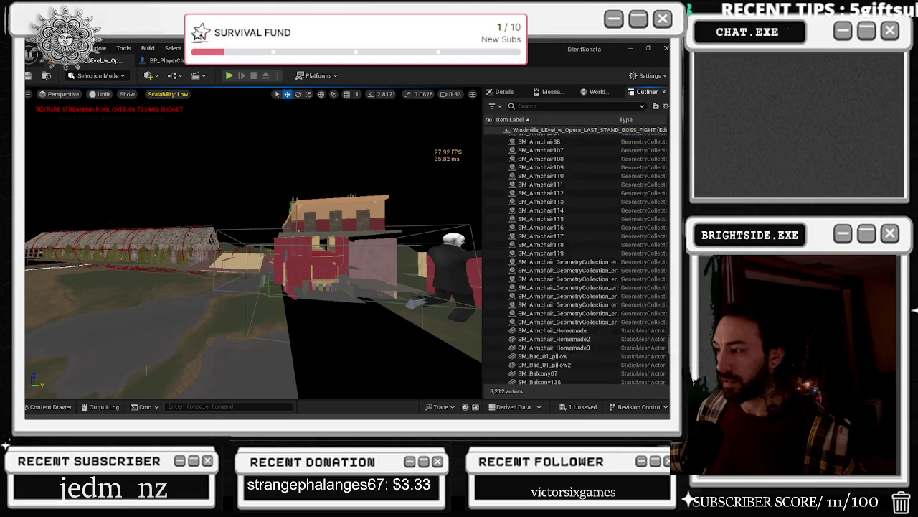
{"action": "scroll", "coordinate": [574, 259], "scroll_direction": "down", "scroll_amount": 5}
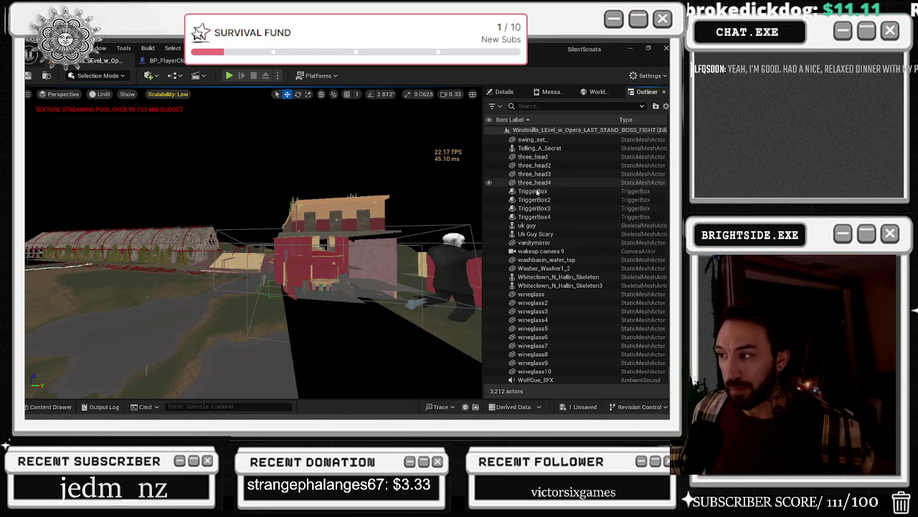
{"action": "scroll", "coordinate": [535, 237], "scroll_direction": "up", "scroll_amount": 3}
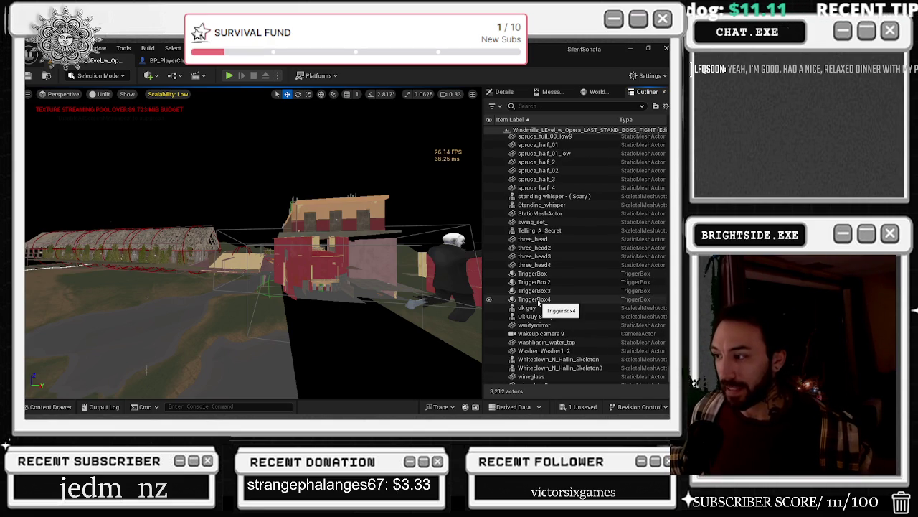
{"action": "scroll", "coordinate": [559, 299], "scroll_direction": "up", "scroll_amount": 2}
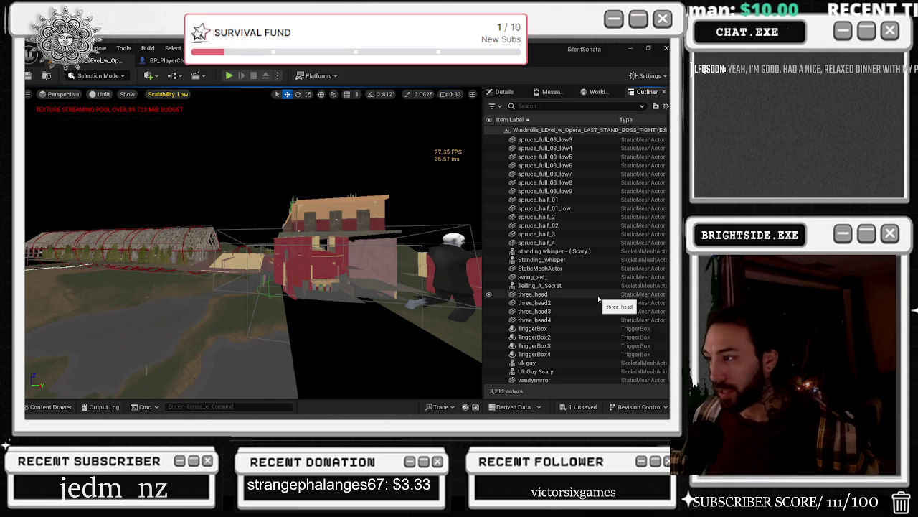
{"action": "scroll", "coordinate": [600, 294], "scroll_direction": "up", "scroll_amount": 5}
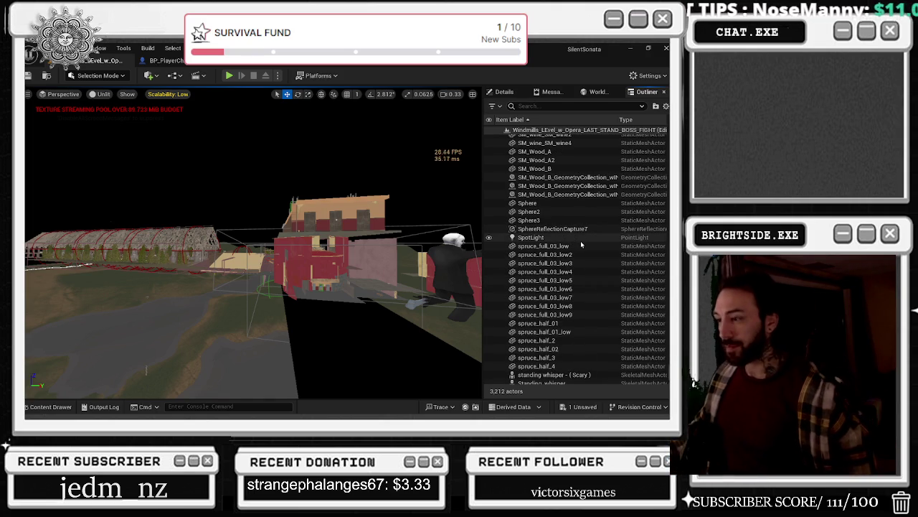
{"action": "scroll", "coordinate": [585, 255], "scroll_direction": "up", "scroll_amount": 3}
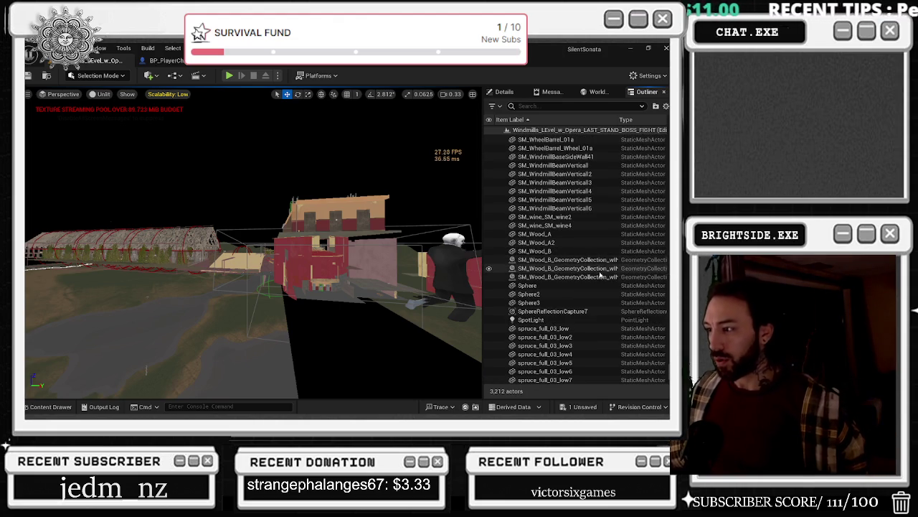
{"action": "scroll", "coordinate": [603, 267], "scroll_direction": "up", "scroll_amount": 5}
{"action": "scroll", "coordinate": [608, 267], "scroll_direction": "up", "scroll_amount": 10}
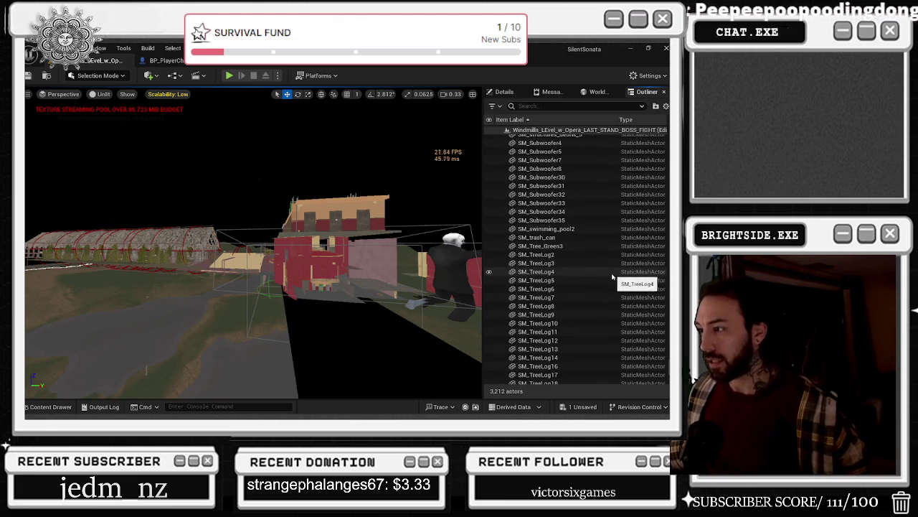
{"action": "scroll", "coordinate": [604, 278], "scroll_direction": "up", "scroll_amount": 7}
{"action": "scroll", "coordinate": [597, 270], "scroll_direction": "up", "scroll_amount": 10}
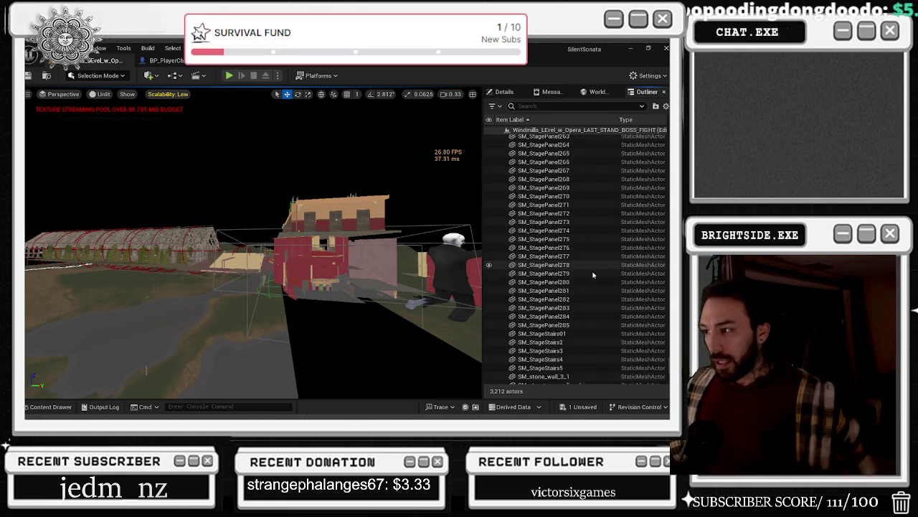
{"action": "scroll", "coordinate": [586, 326], "scroll_direction": "up", "scroll_amount": 15}
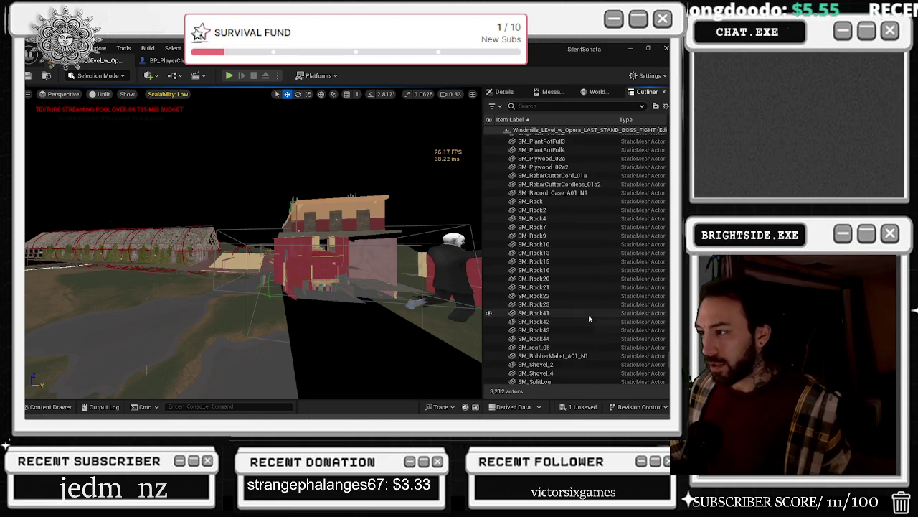
{"action": "scroll", "coordinate": [596, 307], "scroll_direction": "up", "scroll_amount": 12}
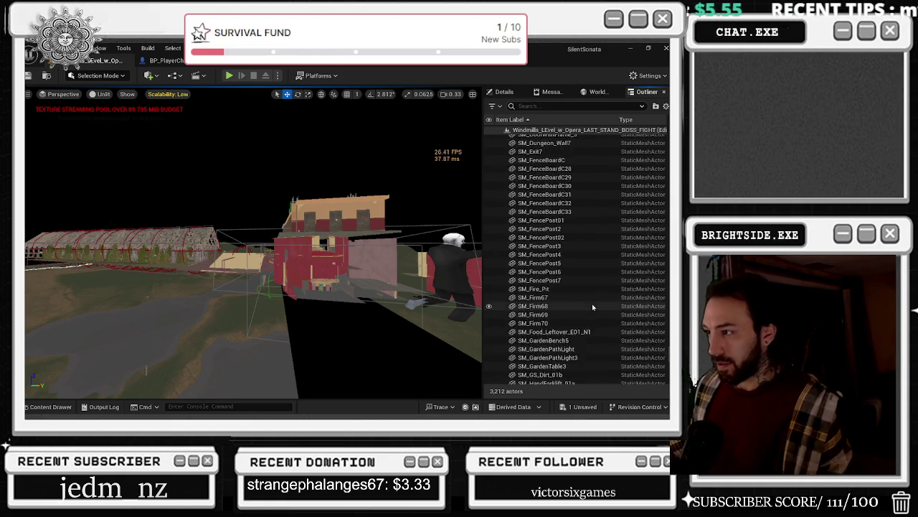
{"action": "scroll", "coordinate": [586, 307], "scroll_direction": "down", "scroll_amount": 3}
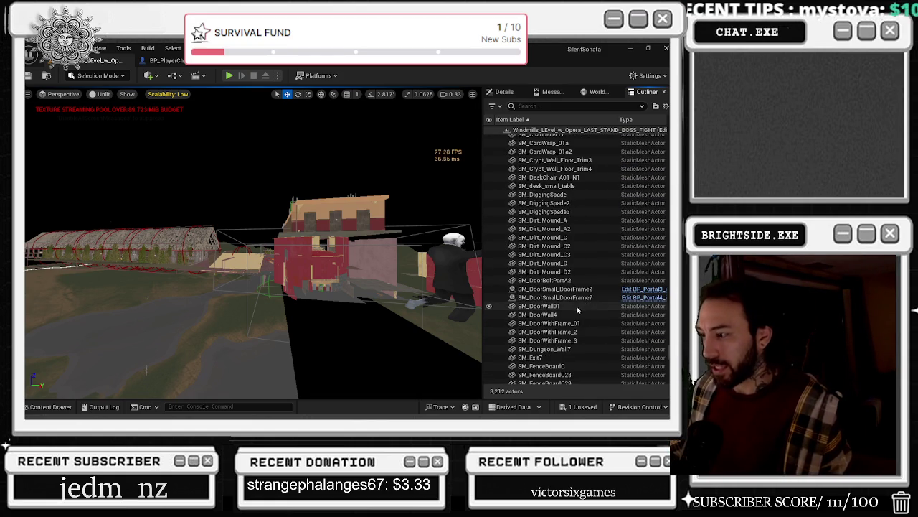
{"action": "left_click", "coordinate": [578, 297]}
{"action": "scroll", "coordinate": [567, 280], "scroll_direction": "up", "scroll_amount": 10}
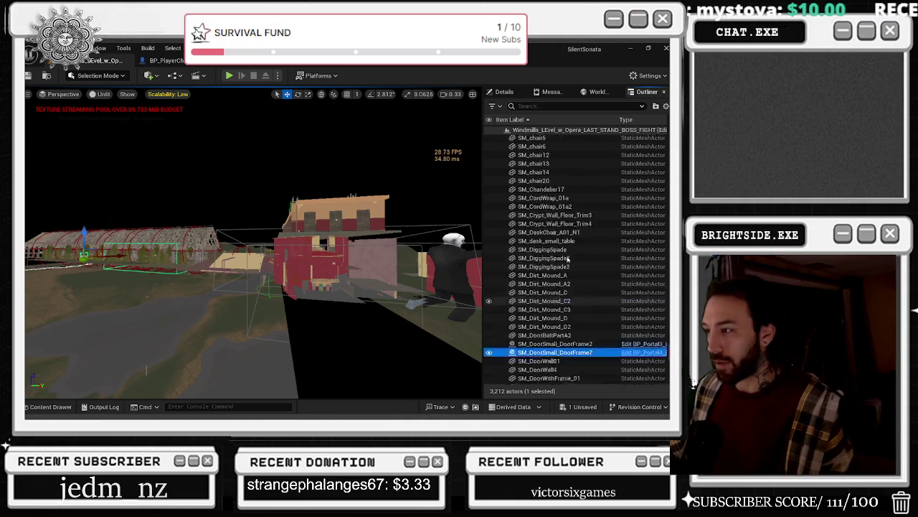
{"action": "scroll", "coordinate": [568, 261], "scroll_direction": "up", "scroll_amount": 1}
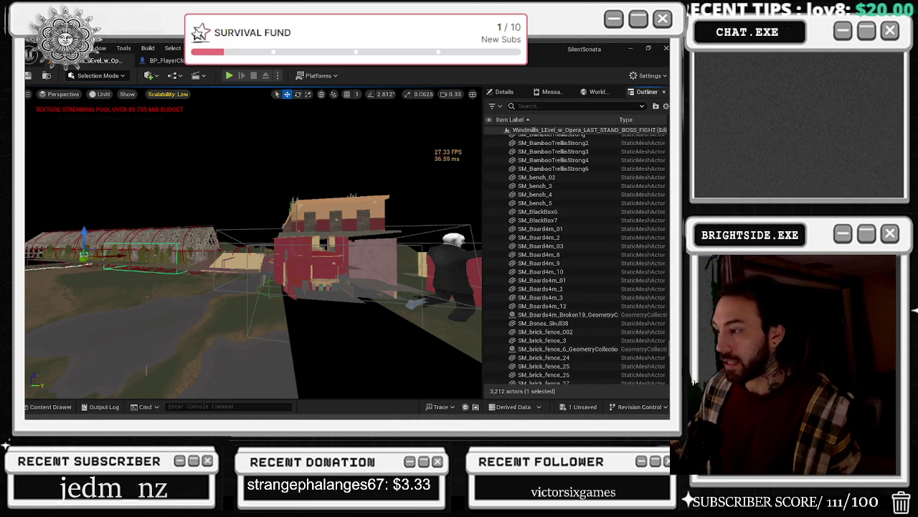
{"action": "scroll", "coordinate": [568, 261], "scroll_direction": "up", "scroll_amount": 15}
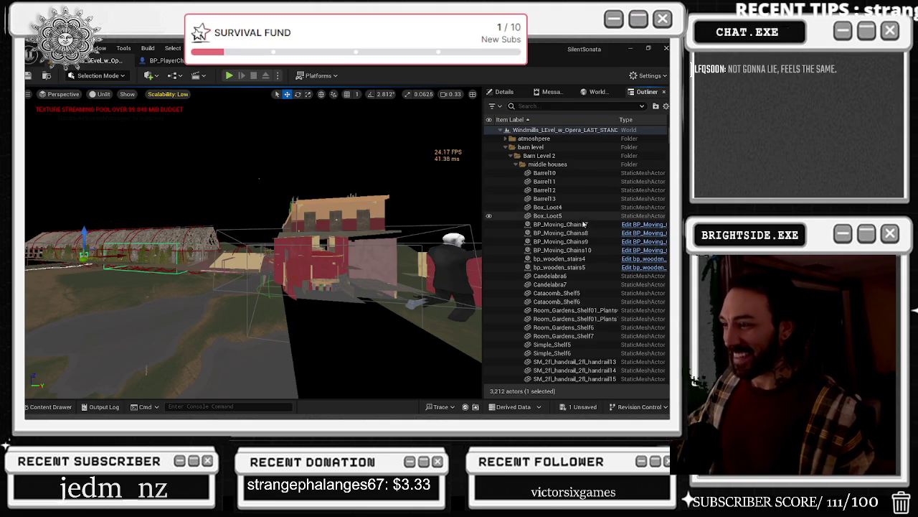
{"action": "scroll", "coordinate": [602, 237], "scroll_direction": "down", "scroll_amount": 5}
{"action": "scroll", "coordinate": [606, 241], "scroll_direction": "down", "scroll_amount": 15}
{"action": "scroll", "coordinate": [605, 242], "scroll_direction": "down", "scroll_amount": 15}
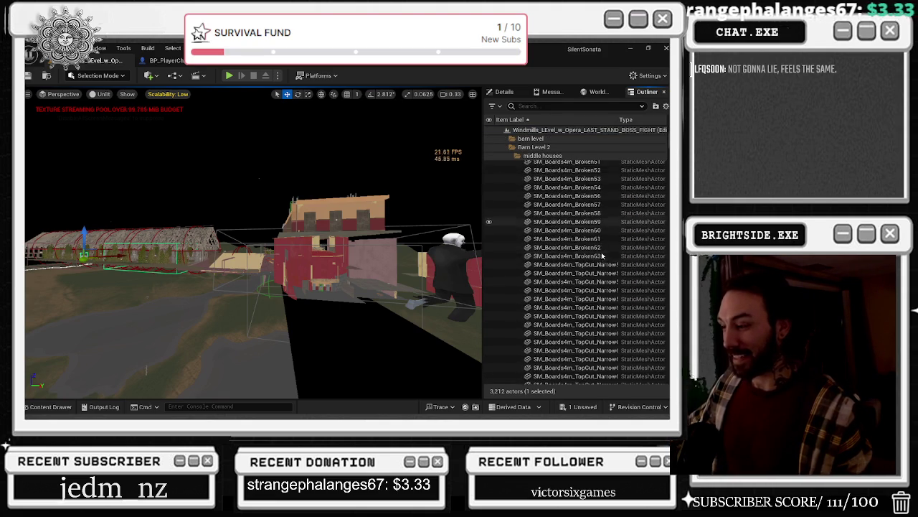
{"action": "scroll", "coordinate": [578, 274], "scroll_direction": "down", "scroll_amount": 15}
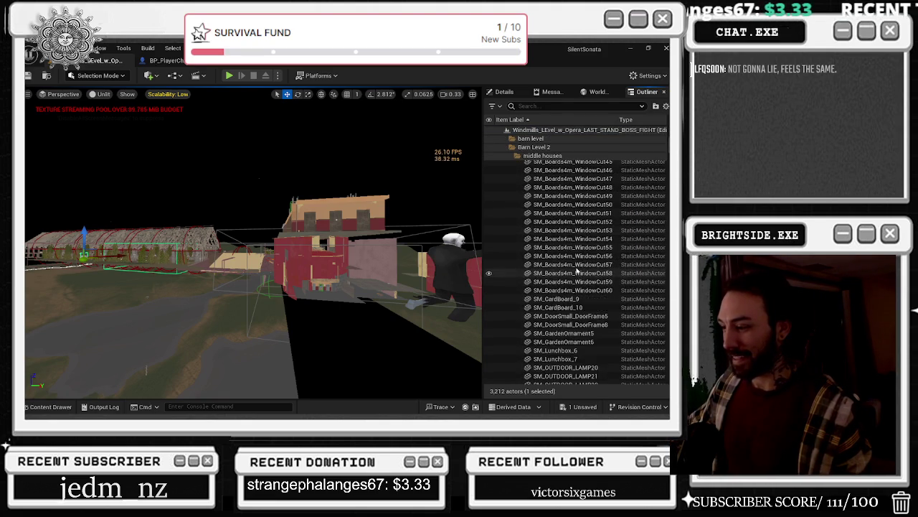
{"action": "scroll", "coordinate": [581, 279], "scroll_direction": "down", "scroll_amount": 10}
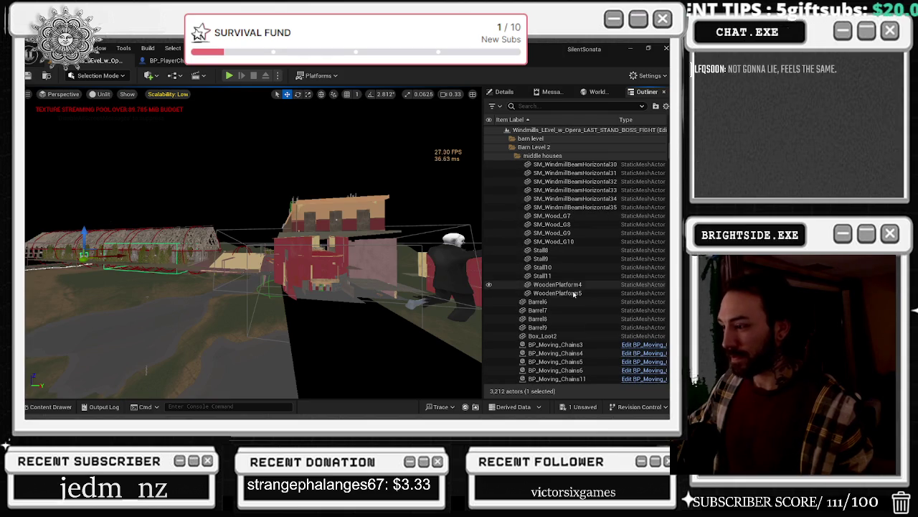
{"action": "left_click", "coordinate": [574, 293]}
{"action": "scroll", "coordinate": [574, 293], "scroll_direction": "up", "scroll_amount": 5}
{"action": "scroll", "coordinate": [574, 272], "scroll_direction": "up", "scroll_amount": 10}
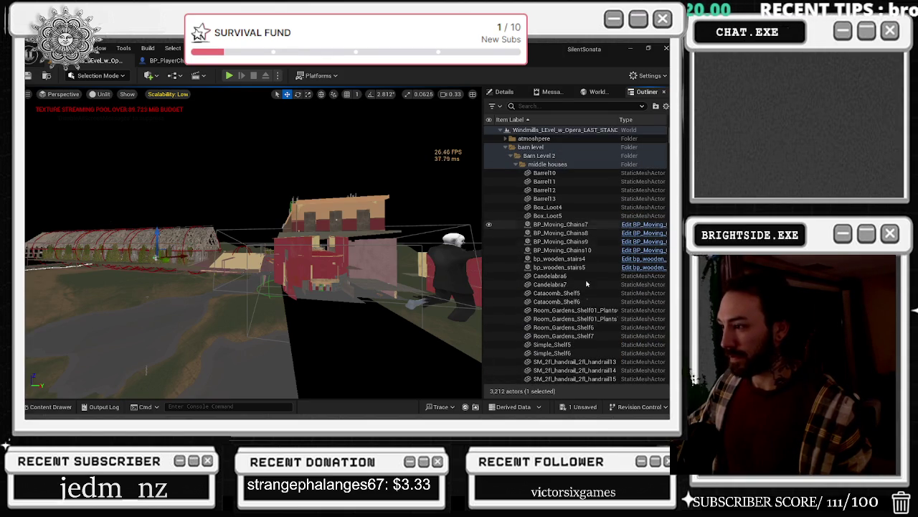
{"action": "left_click", "coordinate": [556, 279], "text": "shift"}
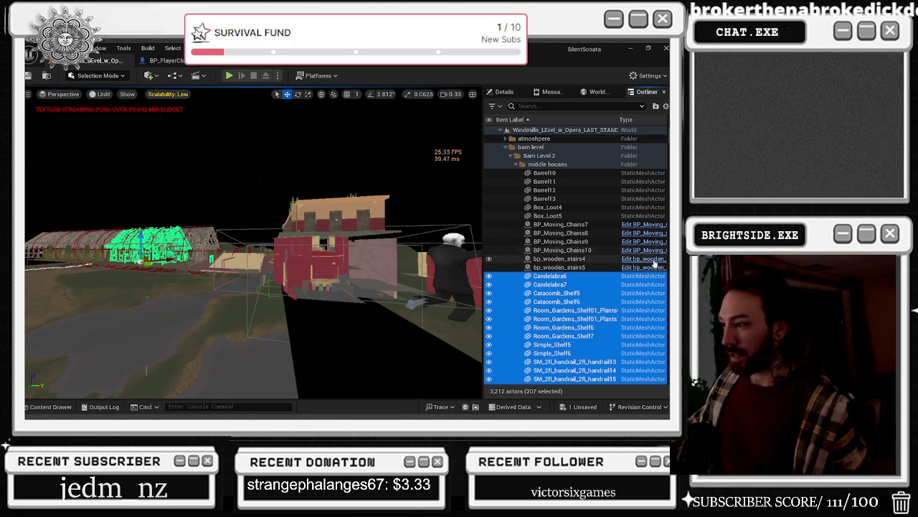
{"action": "scroll", "coordinate": [603, 302], "scroll_direction": "down", "scroll_amount": 4}
{"action": "scroll", "coordinate": [603, 301], "scroll_direction": "up", "scroll_amount": 4}
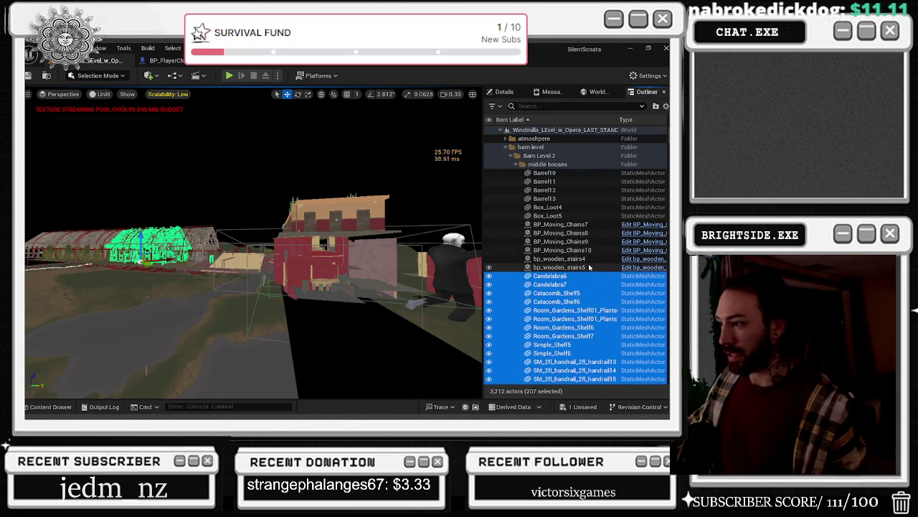
{"action": "left_click", "coordinate": [515, 165]}
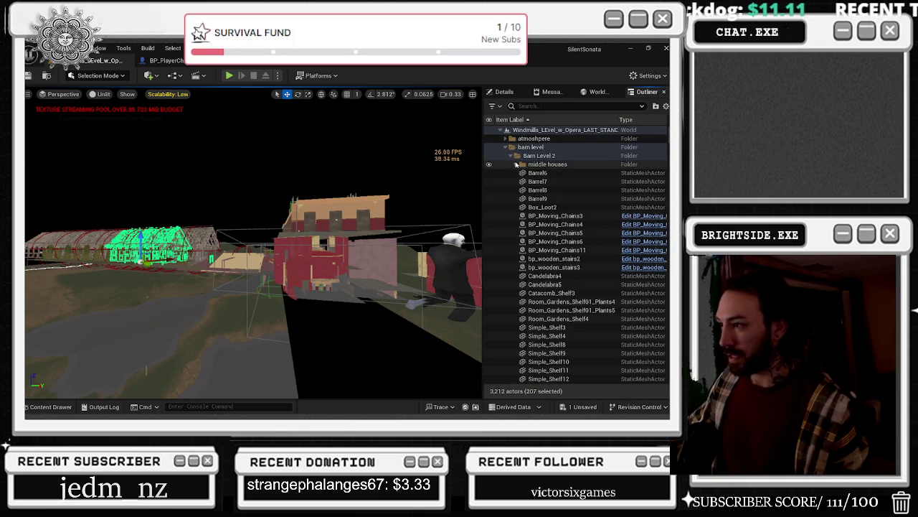
{"action": "left_click", "coordinate": [579, 277], "text": "shift"}
{"action": "left_click", "coordinate": [580, 277]}
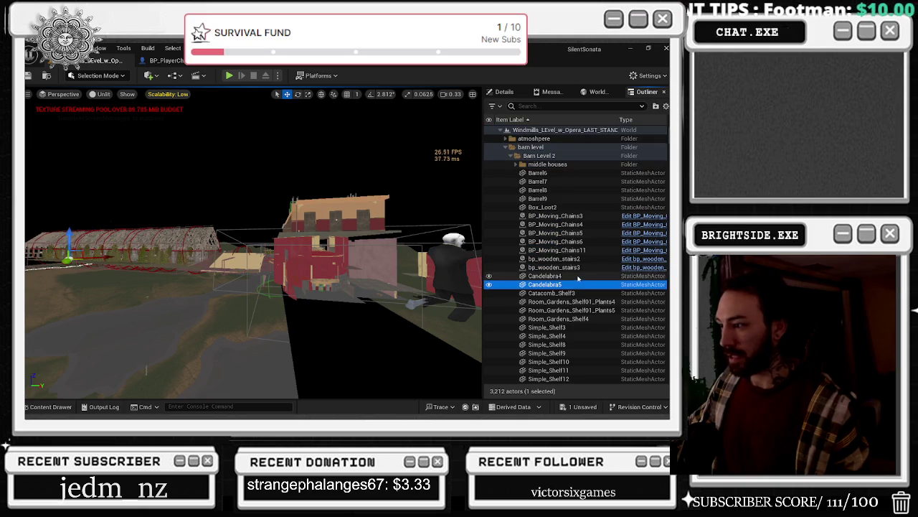
{"action": "scroll", "coordinate": [592, 297], "scroll_direction": "down", "scroll_amount": 15}
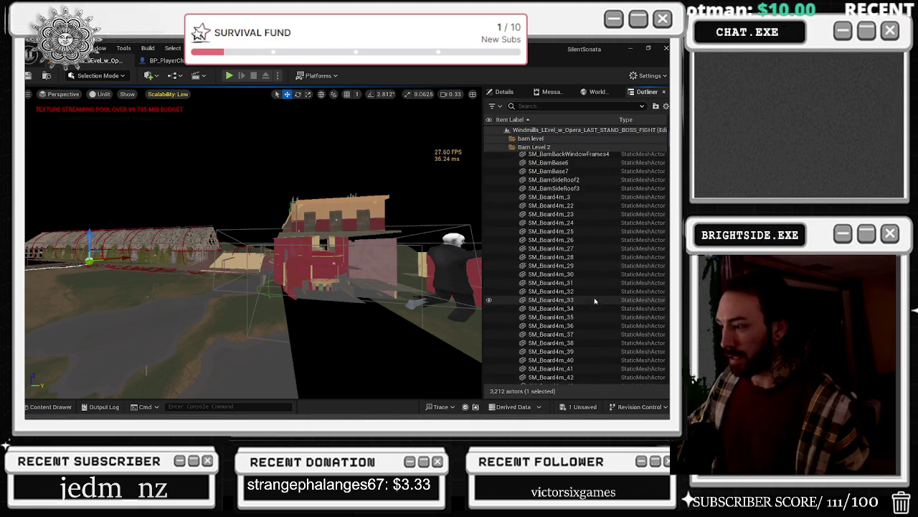
{"action": "scroll", "coordinate": [595, 307], "scroll_direction": "down", "scroll_amount": 20}
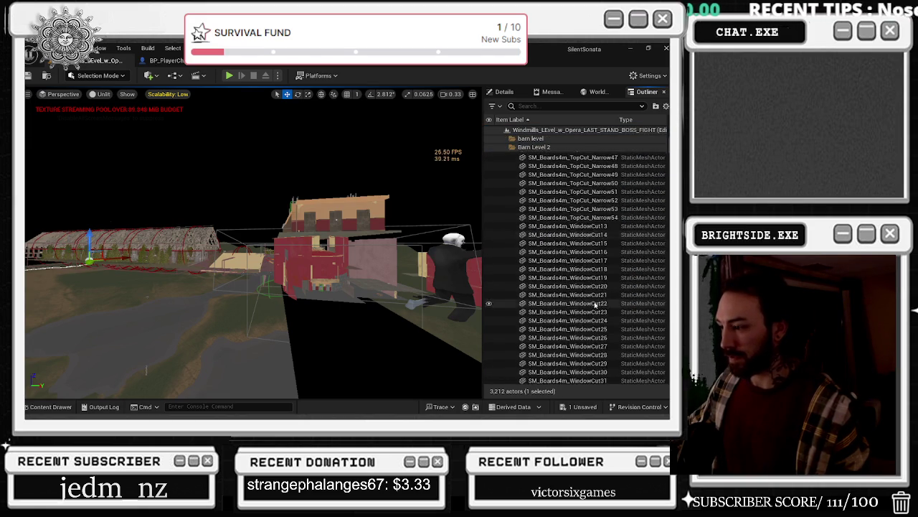
{"action": "scroll", "coordinate": [593, 302], "scroll_direction": "down", "scroll_amount": 15}
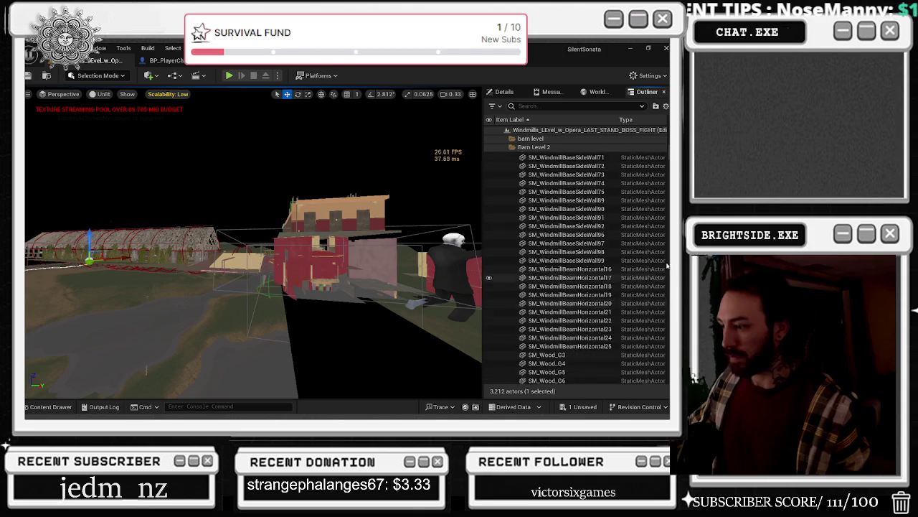
{"action": "scroll", "coordinate": [569, 279], "scroll_direction": "up", "scroll_amount": 20}
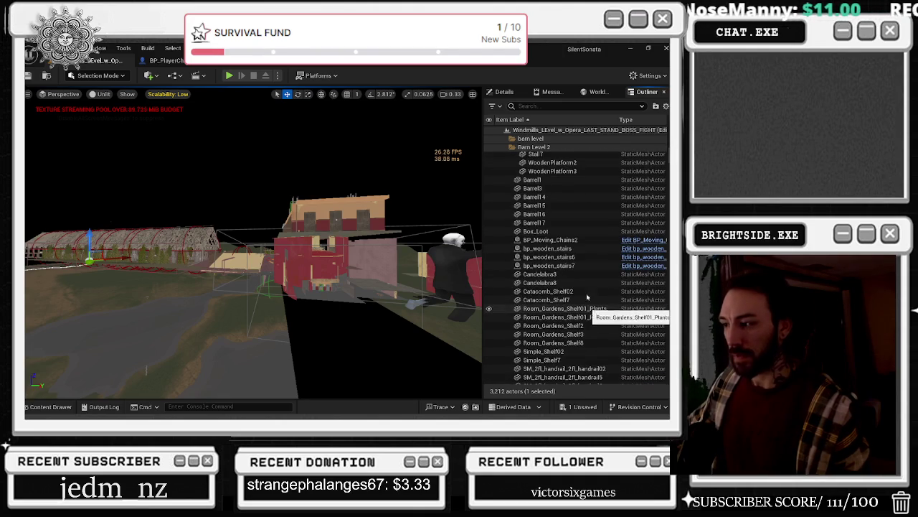
{"action": "left_click", "coordinate": [565, 231], "text": "shift"}
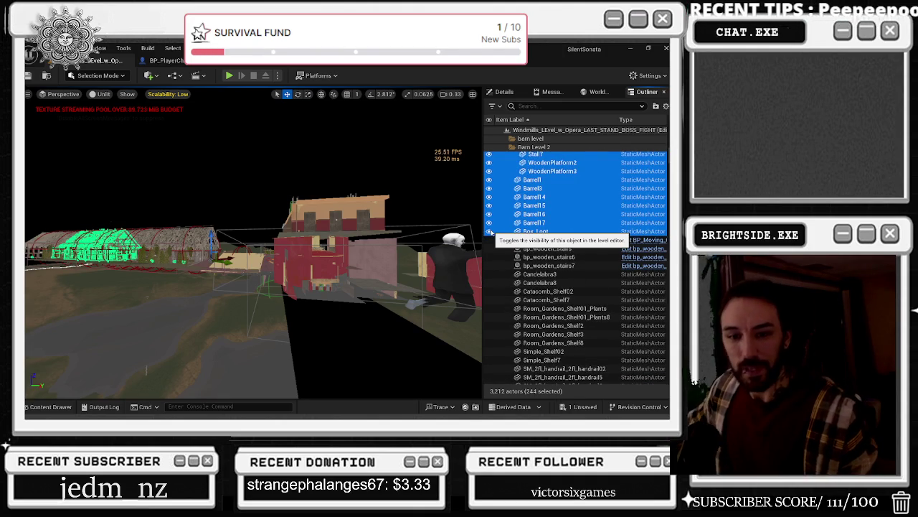
- Add Candelabra3 and 8, the Catacomb, Room_Gardens and Simple shelves, and handrails 02–23 to the selection
{"action": "scroll", "coordinate": [539, 357], "scroll_direction": "down", "scroll_amount": 5}
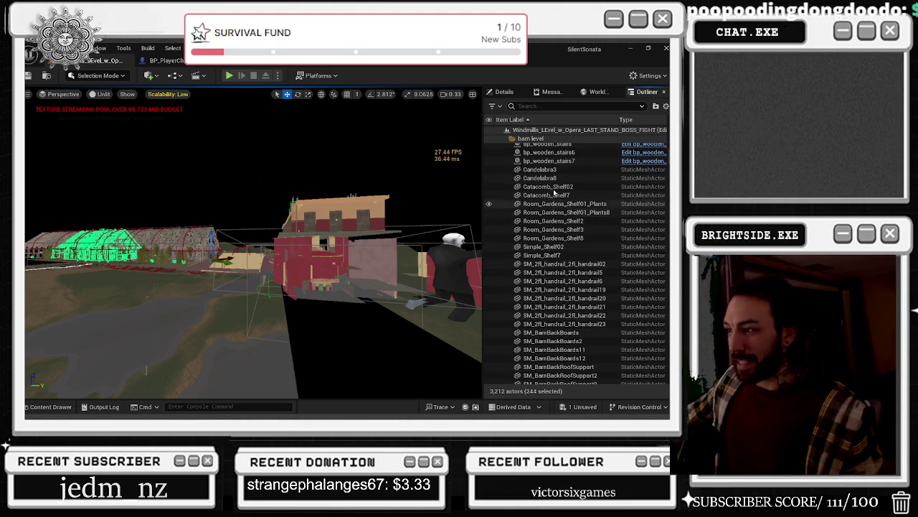
{"action": "left_click", "coordinate": [554, 170], "text": "ctrl"}
{"action": "left_click", "coordinate": [556, 178], "text": "ctrl"}
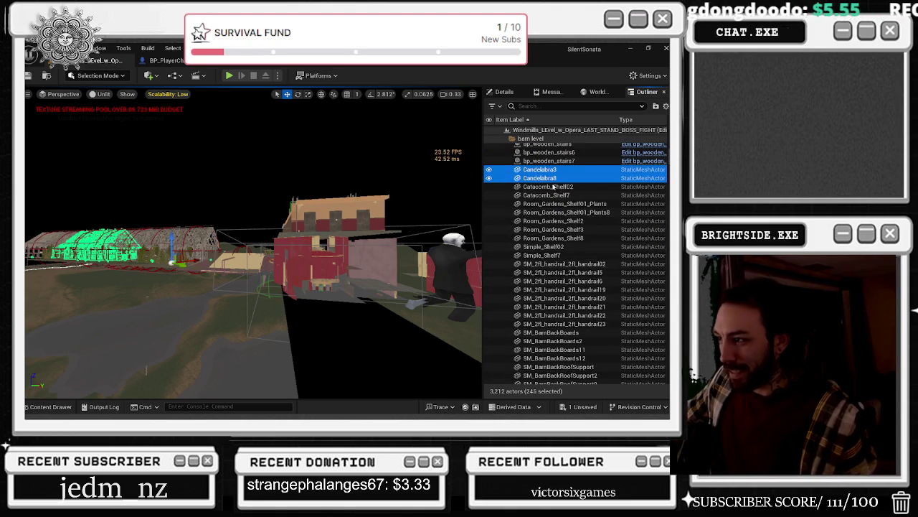
{"action": "left_click", "coordinate": [558, 187], "text": "ctrl"}
{"action": "left_click", "coordinate": [562, 195], "text": "ctrl"}
{"action": "left_click", "coordinate": [567, 204], "text": "ctrl"}
{"action": "left_click", "coordinate": [571, 212], "text": "ctrl"}
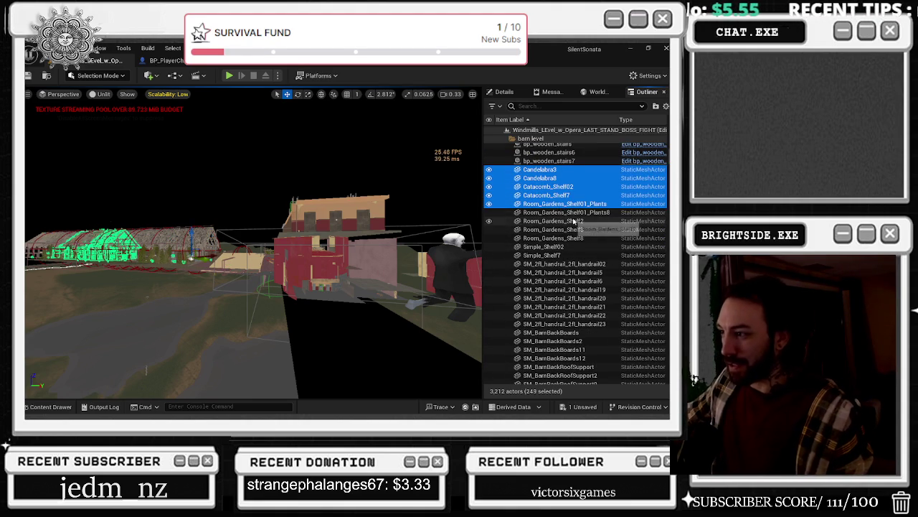
{"action": "left_click", "coordinate": [574, 221], "text": "ctrl"}
{"action": "left_click", "coordinate": [579, 230], "text": "ctrl"}
{"action": "left_click", "coordinate": [578, 238], "text": "ctrl"}
{"action": "left_click", "coordinate": [578, 247], "text": "ctrl"}
{"action": "left_click", "coordinate": [578, 256], "text": "ctrl"}
{"action": "left_click", "coordinate": [576, 264], "text": "ctrl"}
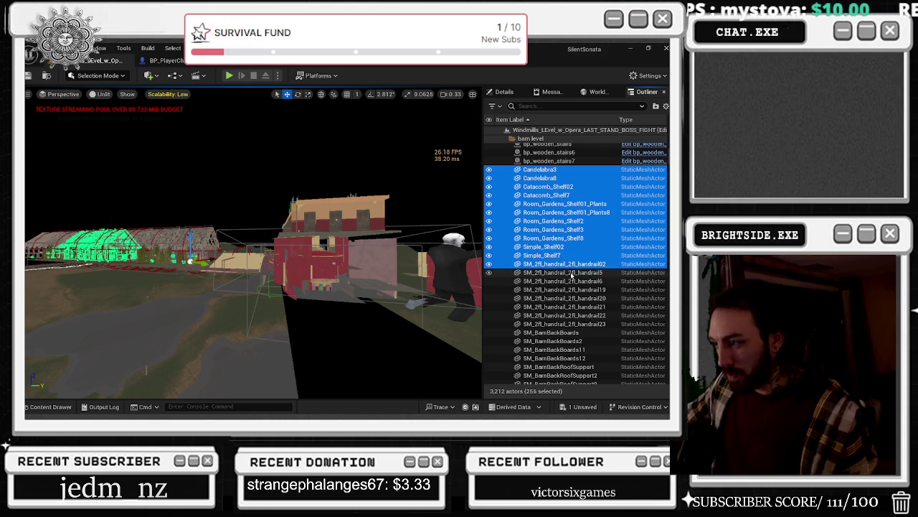
{"action": "left_click", "coordinate": [577, 272], "text": "ctrl"}
{"action": "left_click", "coordinate": [575, 281], "text": "ctrl"}
{"action": "left_click", "coordinate": [576, 290], "text": "ctrl"}
{"action": "left_click", "coordinate": [578, 299], "text": "ctrl"}
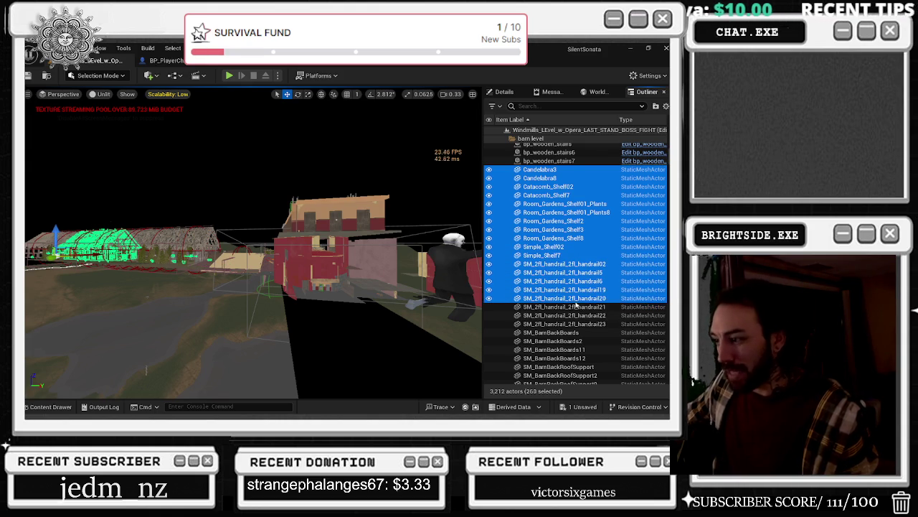
{"action": "left_click", "coordinate": [581, 307], "text": "ctrl"}
{"action": "left_click", "coordinate": [583, 316], "text": "ctrl"}
{"action": "left_click", "coordinate": [584, 325], "text": "ctrl"}
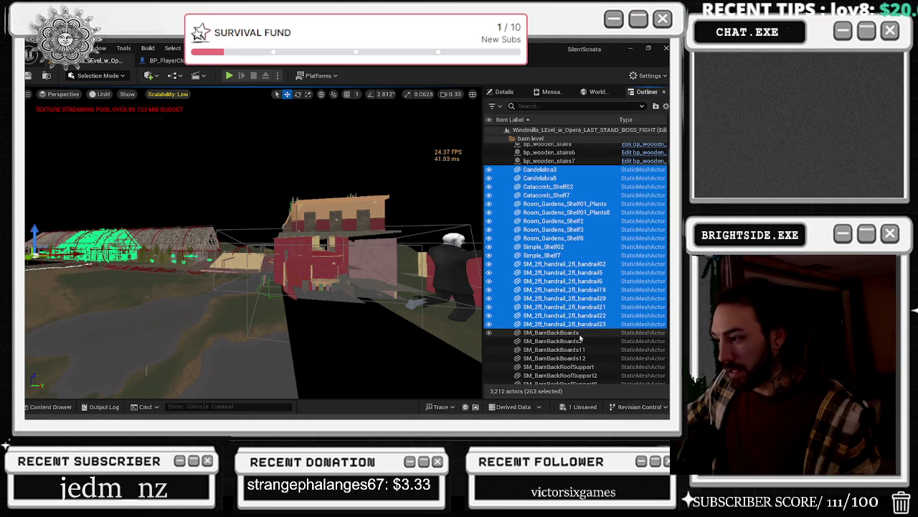
- Add the SM_BarnBackBoards, BackRoofSupport, BackWindowFrames, BarnBase and BarnSideRoof pieces to the selection
{"action": "left_click", "coordinate": [584, 333], "text": "ctrl"}
{"action": "left_click", "coordinate": [583, 342], "text": "ctrl"}
{"action": "left_click", "coordinate": [583, 350], "text": "ctrl"}
{"action": "left_click", "coordinate": [583, 358], "text": "ctrl"}
{"action": "left_click", "coordinate": [586, 367], "text": "ctrl"}
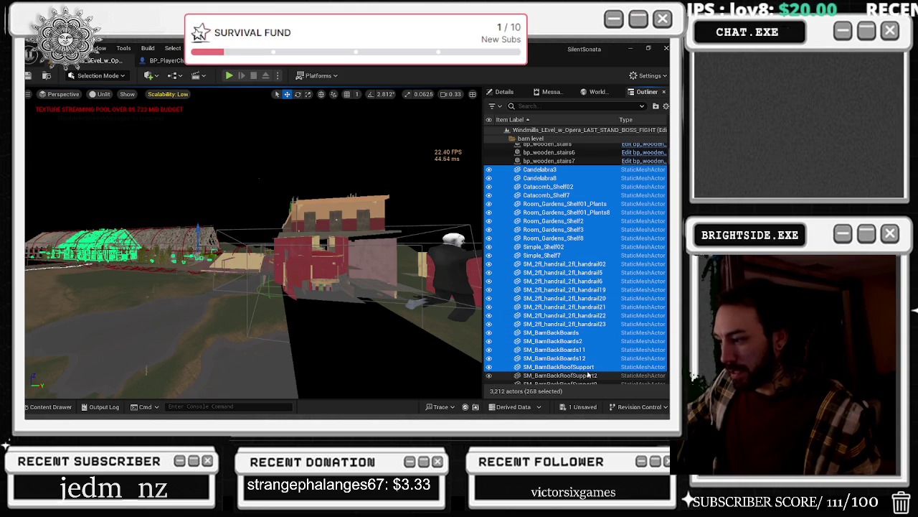
{"action": "left_click", "coordinate": [590, 376], "text": "ctrl"}
{"action": "scroll", "coordinate": [600, 329], "scroll_direction": "down", "scroll_amount": 5}
{"action": "left_click", "coordinate": [592, 247], "text": "ctrl"}
{"action": "left_click", "coordinate": [589, 255], "text": "ctrl"}
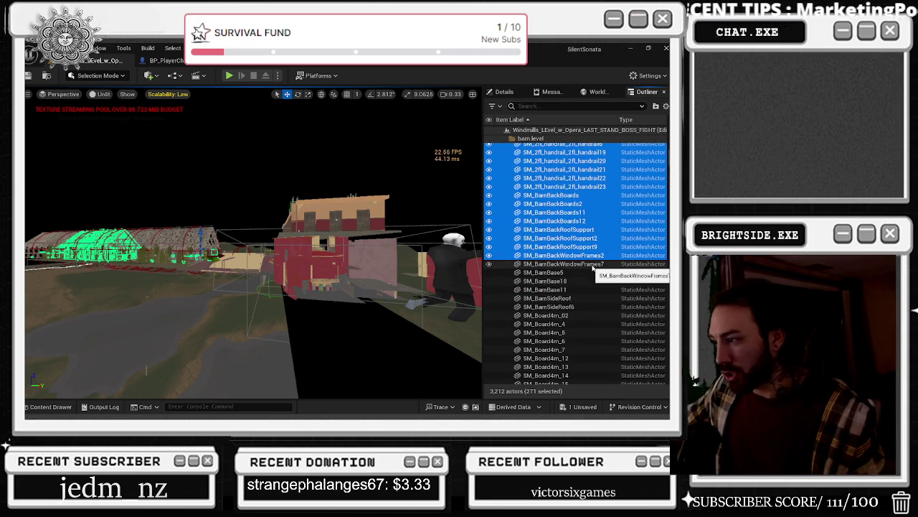
{"action": "left_click", "coordinate": [585, 264], "text": "ctrl"}
{"action": "left_click", "coordinate": [580, 273], "text": "ctrl"}
{"action": "left_click", "coordinate": [576, 281], "text": "ctrl"}
{"action": "left_click", "coordinate": [577, 290], "text": "ctrl"}
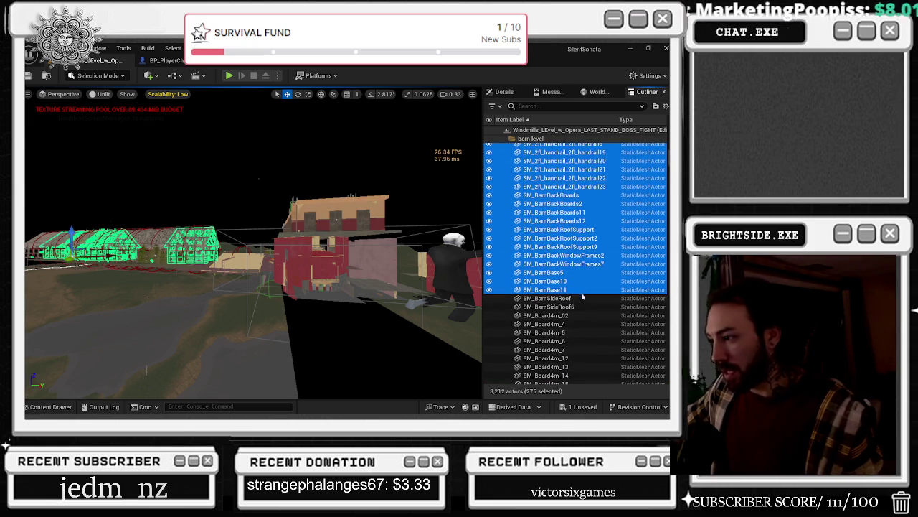
{"action": "left_click", "coordinate": [579, 299], "text": "ctrl"}
{"action": "left_click", "coordinate": [580, 307], "text": "ctrl"}
- Add the SM_Board4m boards, from SM_Board4m_02 through SM_Board4m_73, to the selection
{"action": "left_click", "coordinate": [578, 316], "text": "ctrl"}
{"action": "left_click", "coordinate": [572, 324], "text": "ctrl"}
{"action": "left_click", "coordinate": [567, 333], "text": "ctrl"}
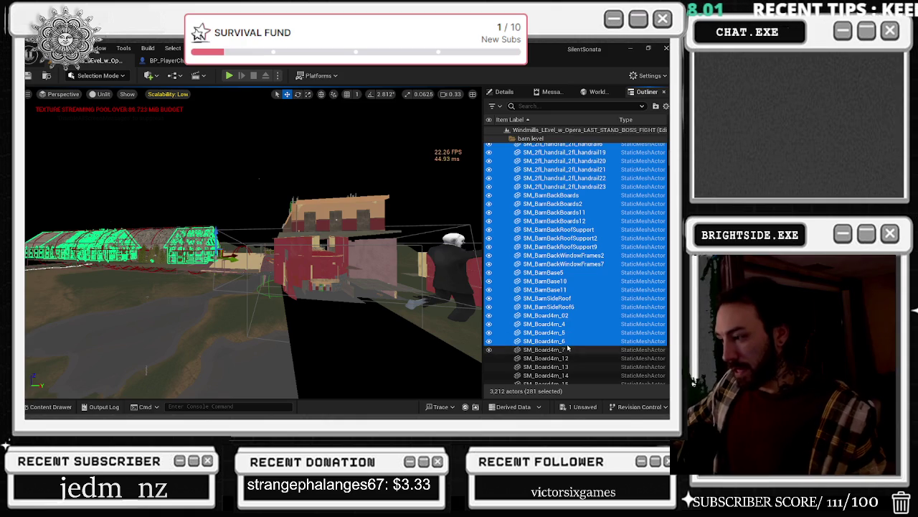
{"action": "left_click", "coordinate": [567, 349], "text": "ctrl"}
{"action": "left_click", "coordinate": [570, 342], "text": "ctrl"}
{"action": "scroll", "coordinate": [570, 343], "scroll_direction": "down", "scroll_amount": 3}
{"action": "scroll", "coordinate": [574, 287], "scroll_direction": "down", "scroll_amount": 5}
{"action": "left_click", "coordinate": [578, 165], "text": "ctrl"}
{"action": "left_click", "coordinate": [574, 174], "text": "ctrl"}
{"action": "left_click", "coordinate": [572, 183], "text": "ctrl"}
{"action": "left_click", "coordinate": [573, 192], "text": "ctrl"}
{"action": "left_click", "coordinate": [573, 200], "text": "ctrl"}
{"action": "left_click", "coordinate": [573, 209], "text": "ctrl"}
{"action": "left_click", "coordinate": [573, 217], "text": "ctrl"}
{"action": "left_click", "coordinate": [572, 226], "text": "ctrl"}
{"action": "left_click", "coordinate": [572, 235], "text": "ctrl"}
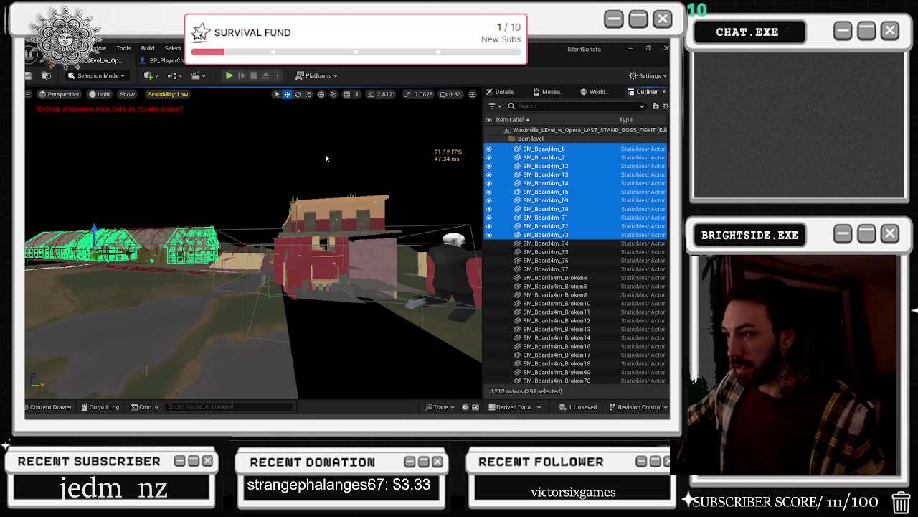
{"action": "left_click_drag", "start_coordinate": [322, 150], "coordinate": [321, 146]}
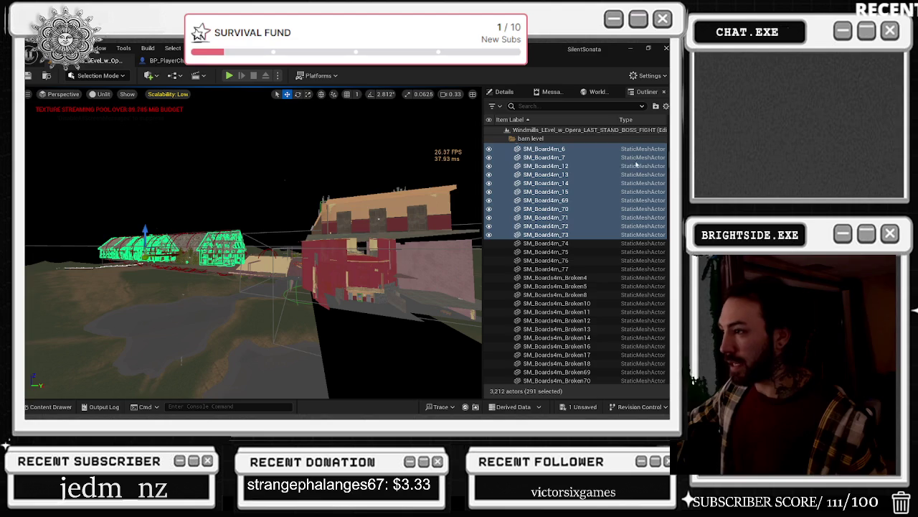
{"action": "scroll", "coordinate": [539, 139], "scroll_direction": "up", "scroll_amount": 15}
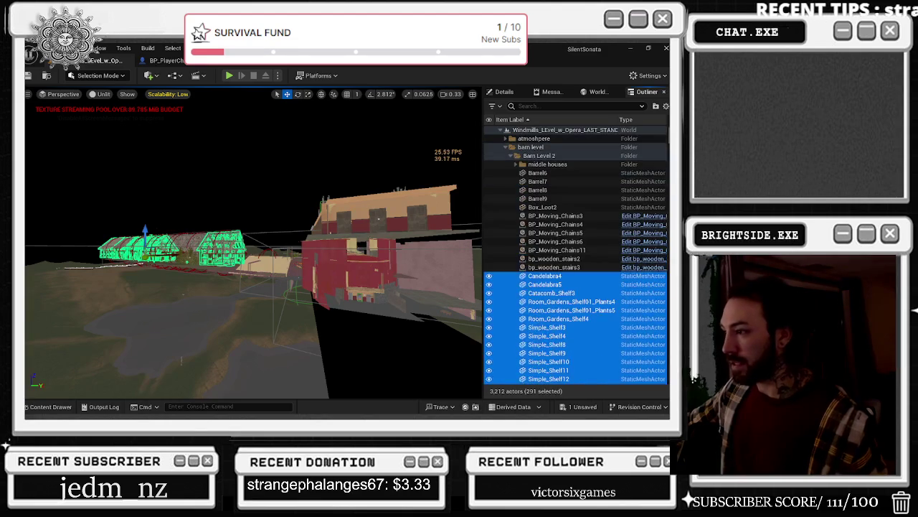
- Collapse Barn Level 2 and barn level, expand collision planes, and select Plane9 through Plane39
{"action": "left_click", "coordinate": [517, 156]}
{"action": "left_click", "coordinate": [531, 147]}
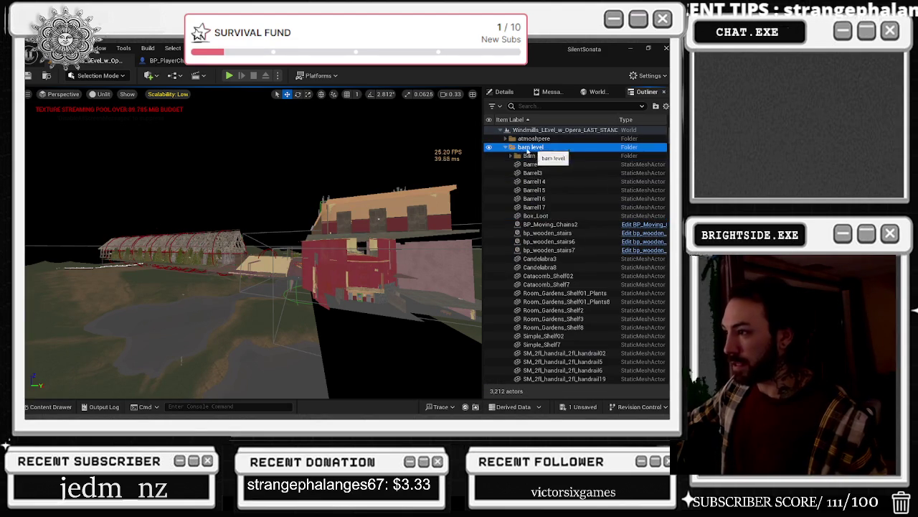
{"action": "left_click", "coordinate": [506, 147]}
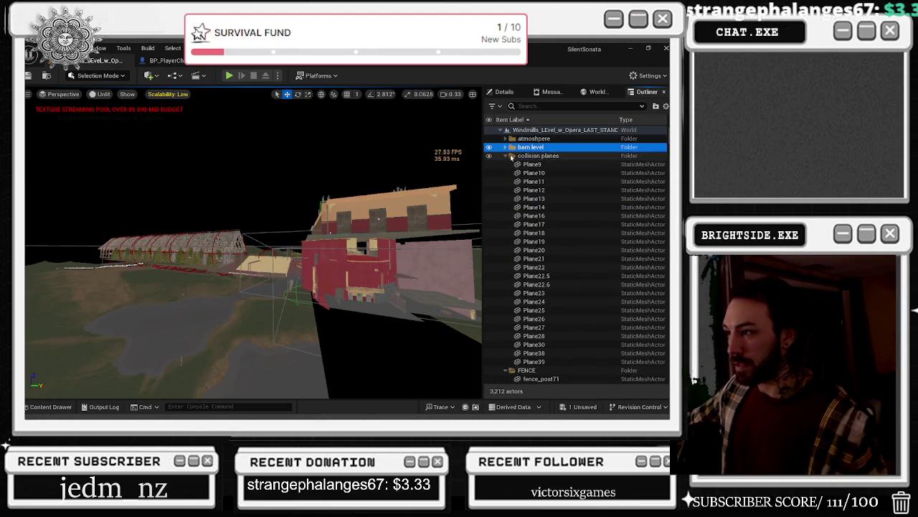
{"action": "left_click", "coordinate": [543, 156]}
{"action": "left_click", "coordinate": [528, 164]}
{"action": "left_click_drag", "start_coordinate": [275, 286], "coordinate": [276, 286]}
{"action": "left_click_drag", "start_coordinate": [393, 366], "coordinate": [260, 351]}
{"action": "left_click", "coordinate": [389, 208]}
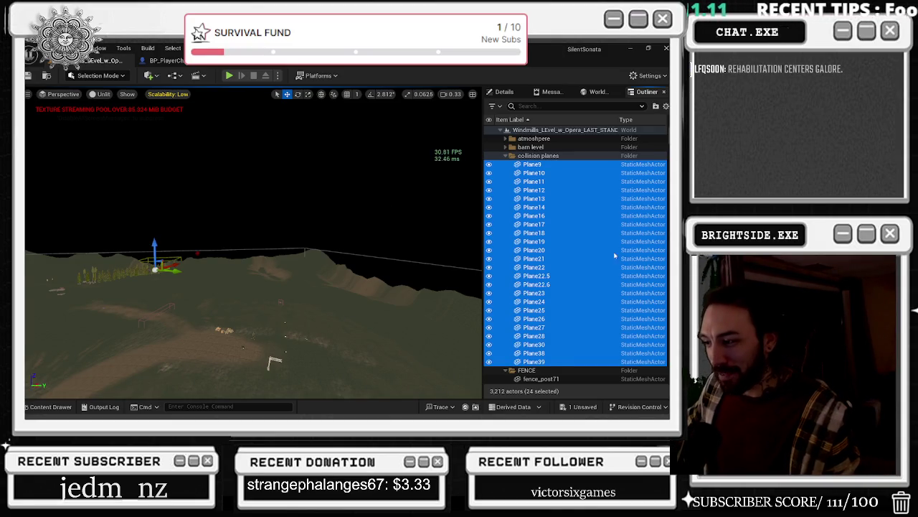
- Select fence_post71, fence_post73 and House_roof_03 in the Outliner
{"action": "scroll", "coordinate": [604, 237], "scroll_direction": "down", "scroll_amount": 3}
{"action": "left_click", "coordinate": [559, 300]}
{"action": "left_click", "coordinate": [567, 308], "text": "ctrl"}
{"action": "left_click", "coordinate": [570, 317], "text": "ctrl"}
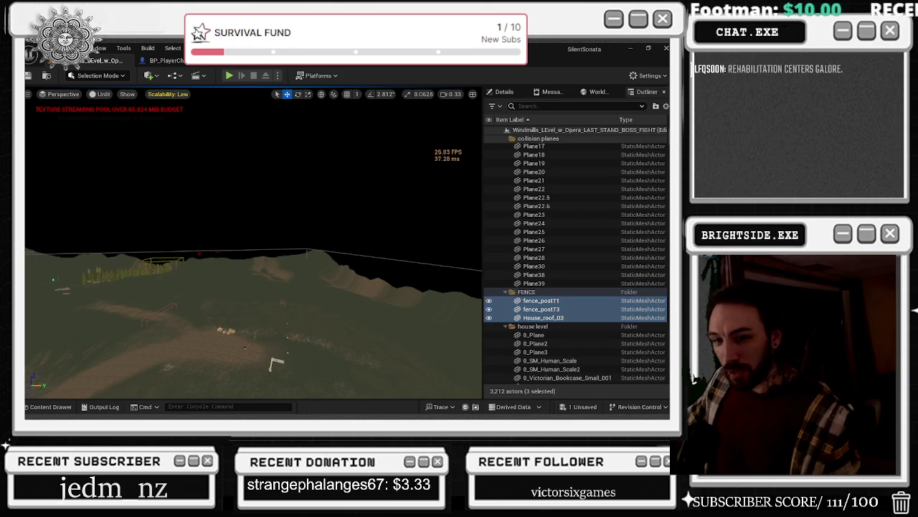
- Frame the selected fence posts and roof, then fly the view toward the house
{"action": "key", "text": "f"}
{"action": "scroll", "coordinate": [356, 275], "scroll_direction": "up", "scroll_amount": 5}
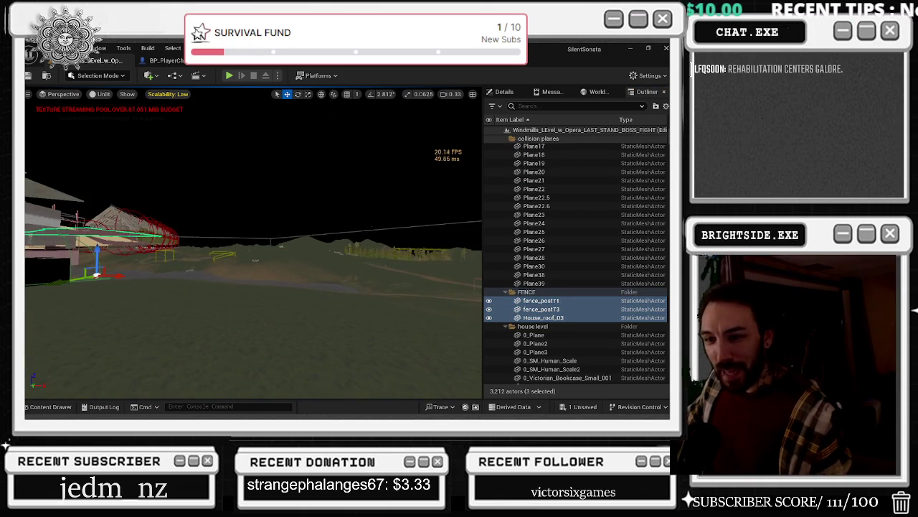
{"action": "key", "text": "w"}
{"action": "key", "text": "w"}
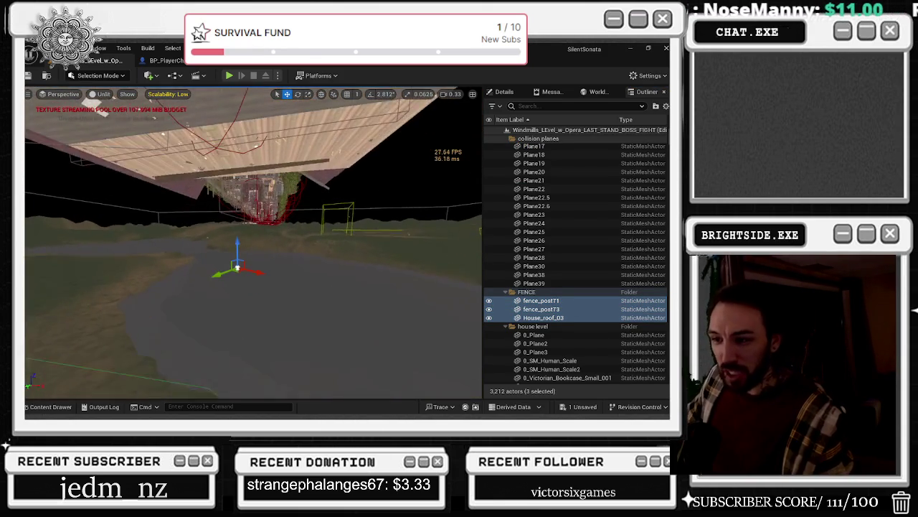
- Browse the house level folder's actors, selecting 0_Plane2 and CandleCluster2 along the way
{"action": "scroll", "coordinate": [552, 309], "scroll_direction": "down", "scroll_amount": 3}
{"action": "left_click", "coordinate": [551, 302]}
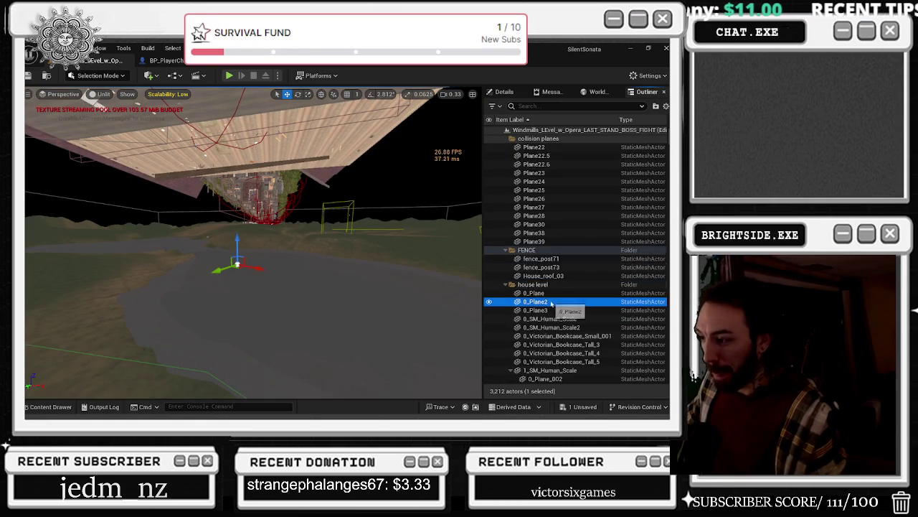
{"action": "scroll", "coordinate": [552, 303], "scroll_direction": "down", "scroll_amount": 10}
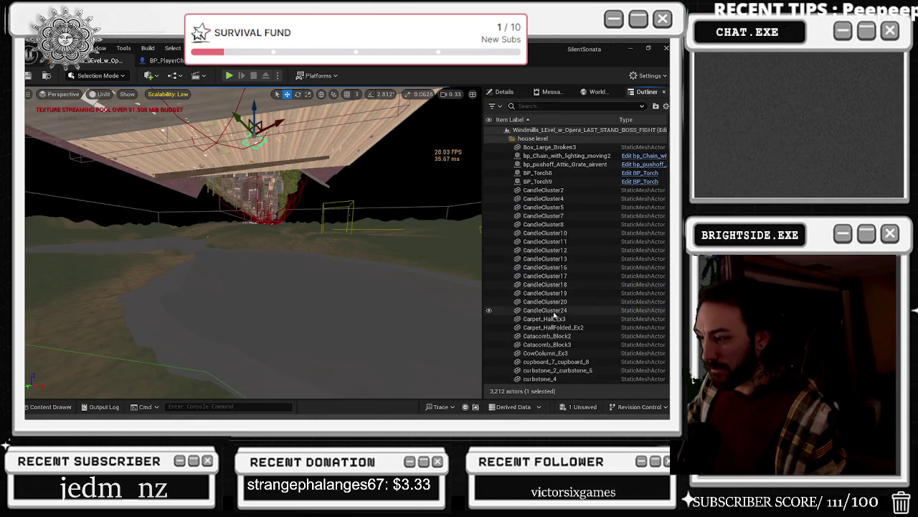
{"action": "scroll", "coordinate": [541, 223], "scroll_direction": "up", "scroll_amount": 2}
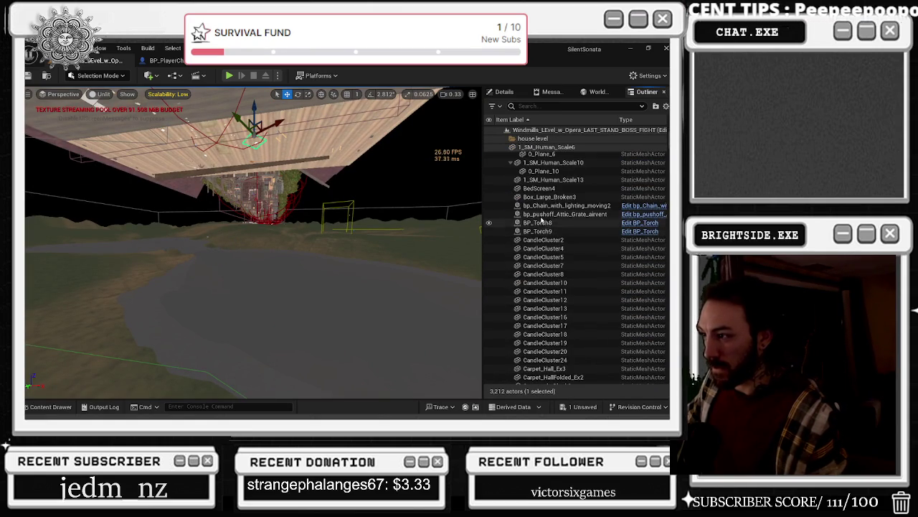
{"action": "left_click", "coordinate": [557, 248]}
{"action": "scroll", "coordinate": [566, 272], "scroll_direction": "down", "scroll_amount": 5}
{"action": "scroll", "coordinate": [583, 290], "scroll_direction": "down", "scroll_amount": 1}
{"action": "scroll", "coordinate": [583, 290], "scroll_direction": "down", "scroll_amount": 15}
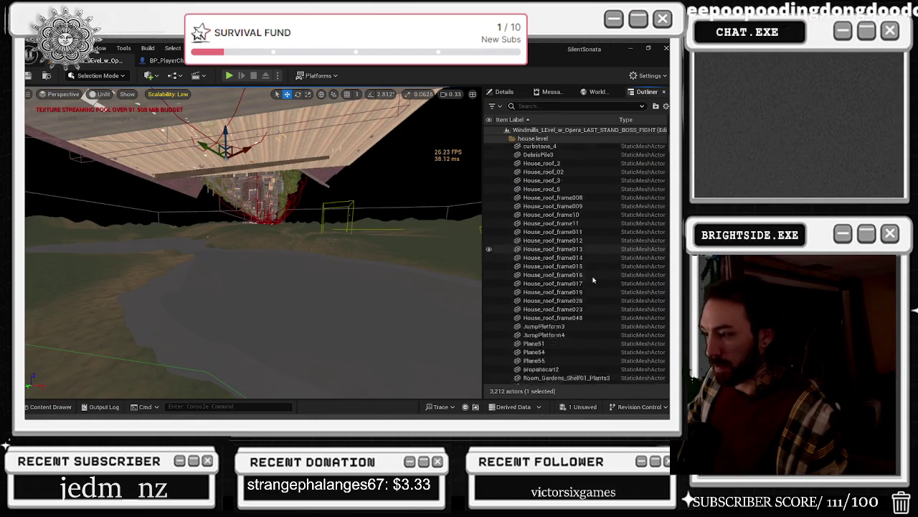
{"action": "scroll", "coordinate": [586, 294], "scroll_direction": "down", "scroll_amount": 6}
{"action": "scroll", "coordinate": [586, 295], "scroll_direction": "up", "scroll_amount": 15}
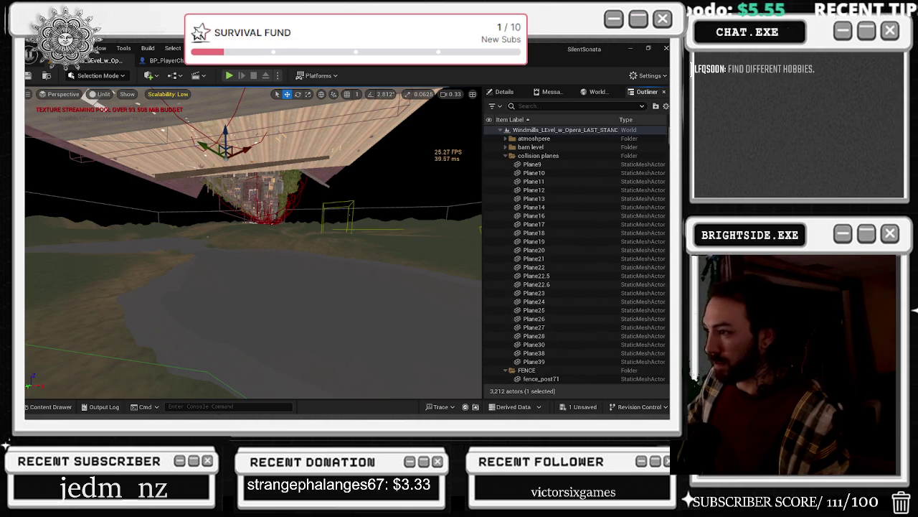
- Collapse collision planes and toggle the barn level's visibility off and back on twice
{"action": "left_click", "coordinate": [506, 156]}
{"action": "left_click", "coordinate": [531, 146]}
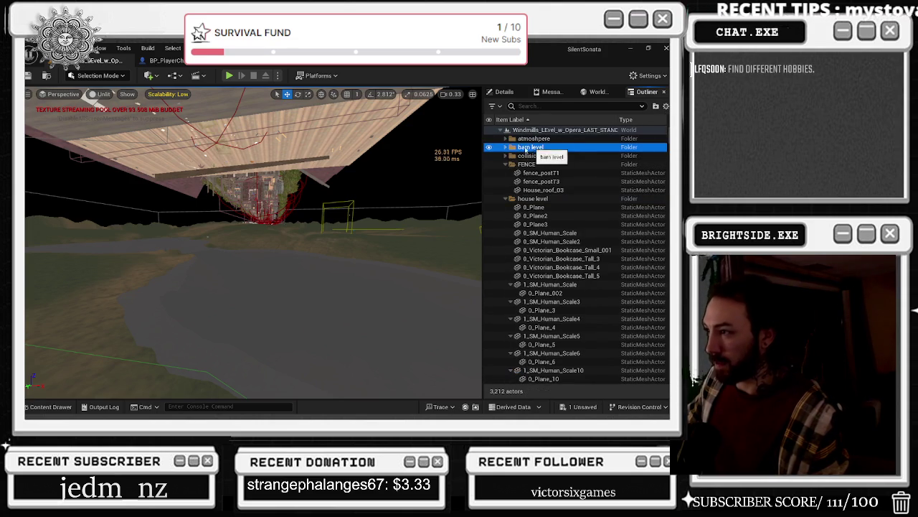
{"action": "left_click", "coordinate": [489, 147]}
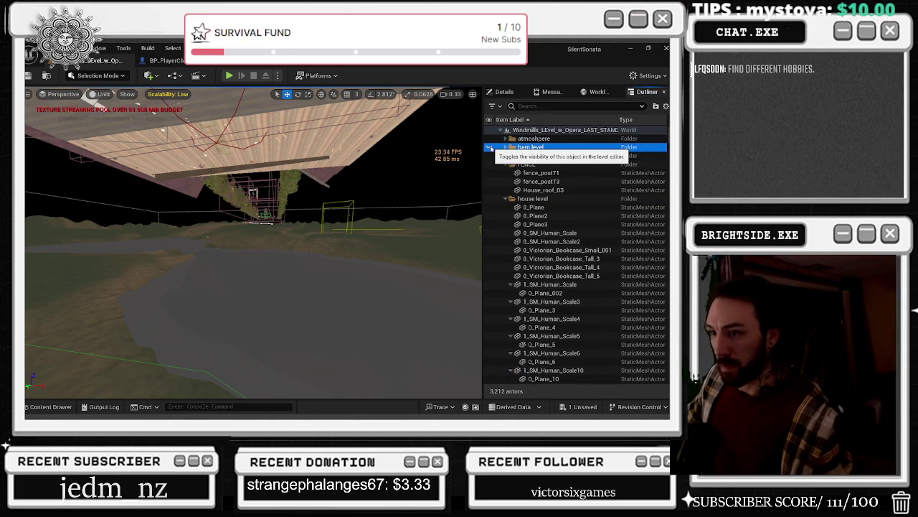
{"action": "left_click", "coordinate": [489, 147]}
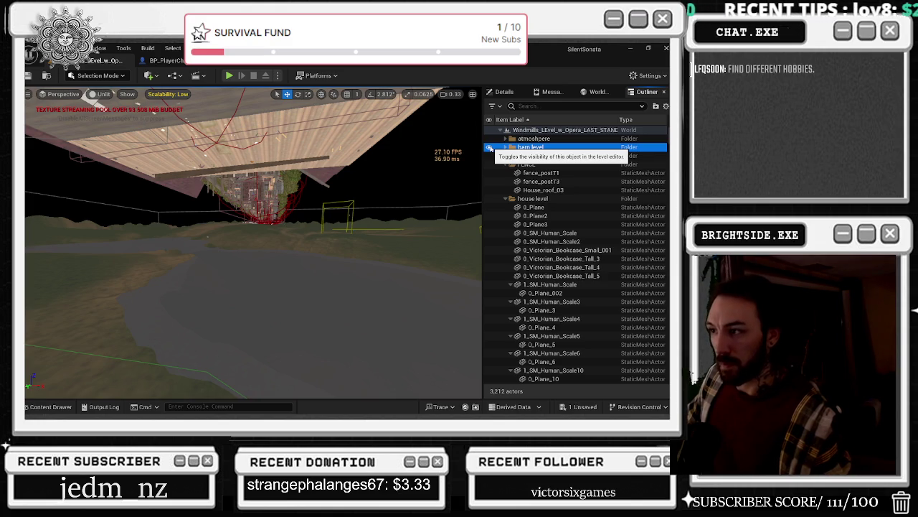
{"action": "left_click", "coordinate": [489, 148]}
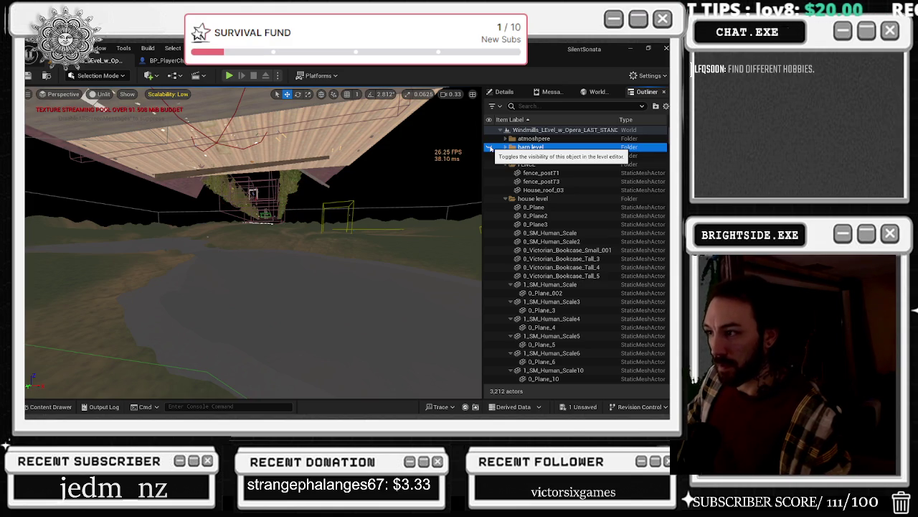
{"action": "left_click", "coordinate": [489, 147]}
- Expand the barn level folder, select Barrel1, and peek into Barn Level 2
{"action": "double_click", "coordinate": [526, 147]}
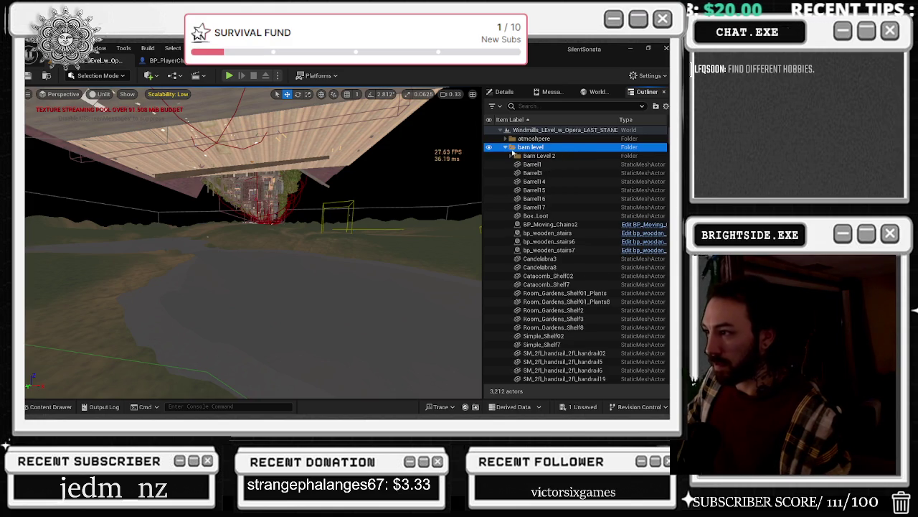
{"action": "left_click", "coordinate": [546, 165]}
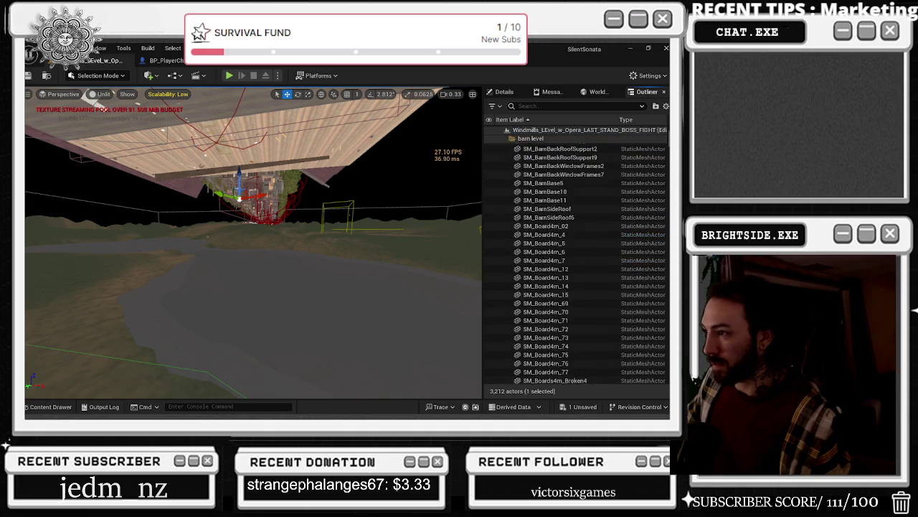
{"action": "scroll", "coordinate": [545, 216], "scroll_direction": "down", "scroll_amount": 1}
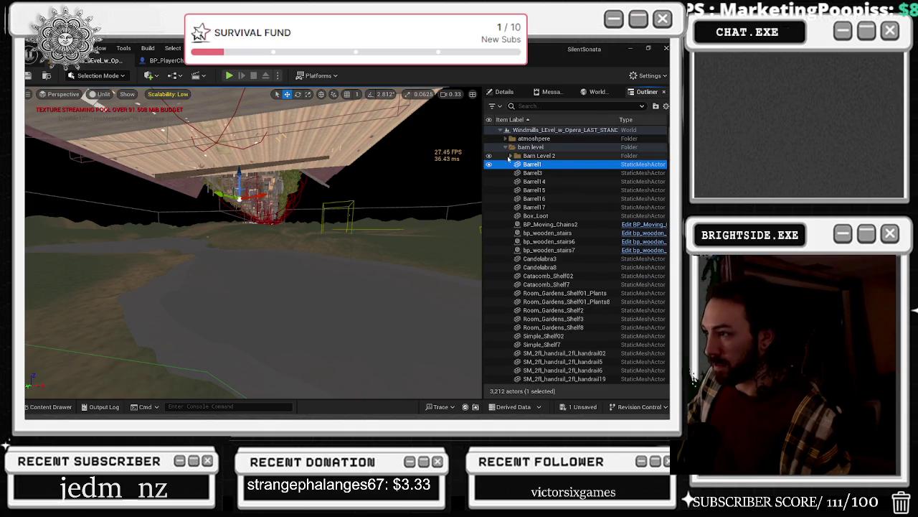
{"action": "left_click", "coordinate": [512, 156]}
{"action": "left_click", "coordinate": [512, 156]}
{"action": "left_click", "coordinate": [531, 147]}
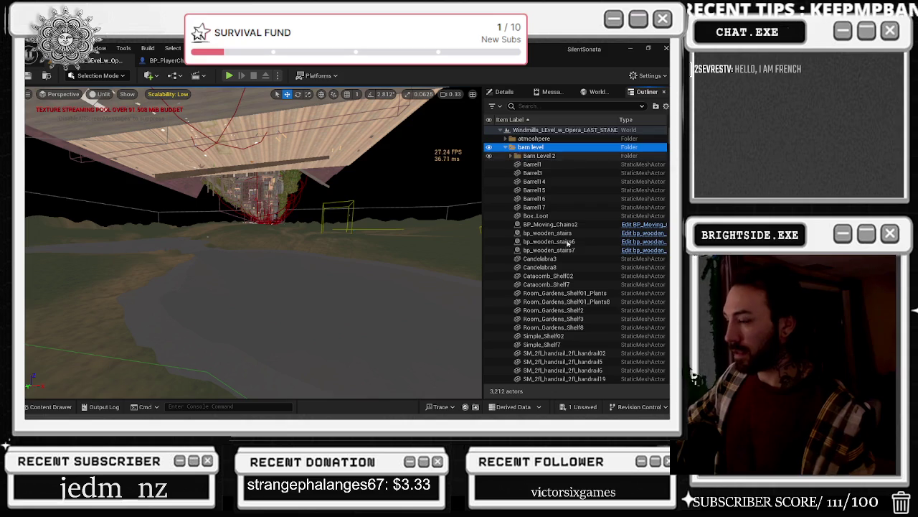
- Scroll down the Outliner past the little windmill folder to the OPERA GroupActors
{"action": "scroll", "coordinate": [576, 272], "scroll_direction": "down", "scroll_amount": 4}
{"action": "scroll", "coordinate": [577, 273], "scroll_direction": "down", "scroll_amount": 15}
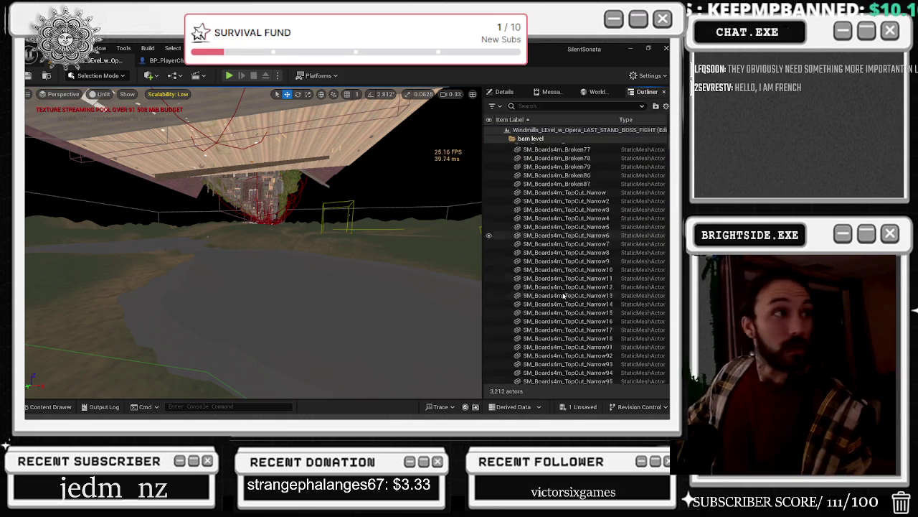
{"action": "scroll", "coordinate": [566, 300], "scroll_direction": "down", "scroll_amount": 15}
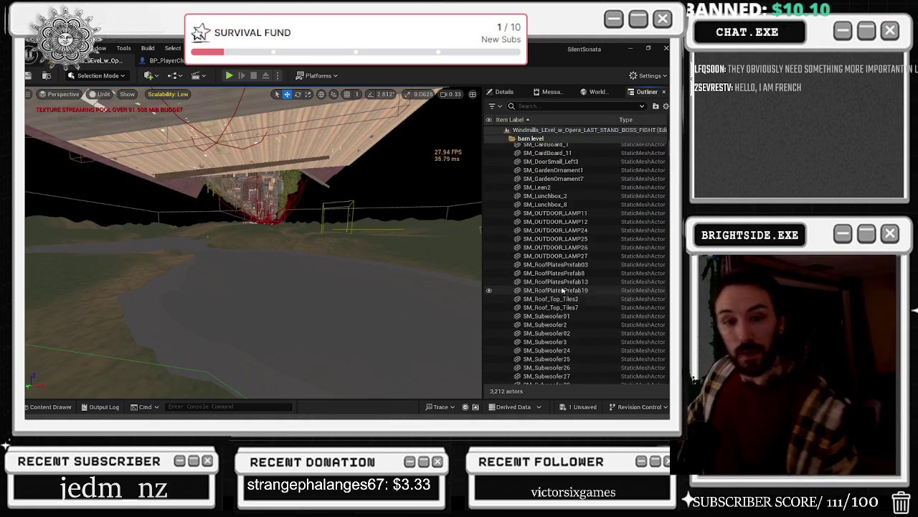
{"action": "scroll", "coordinate": [559, 281], "scroll_direction": "down", "scroll_amount": 15}
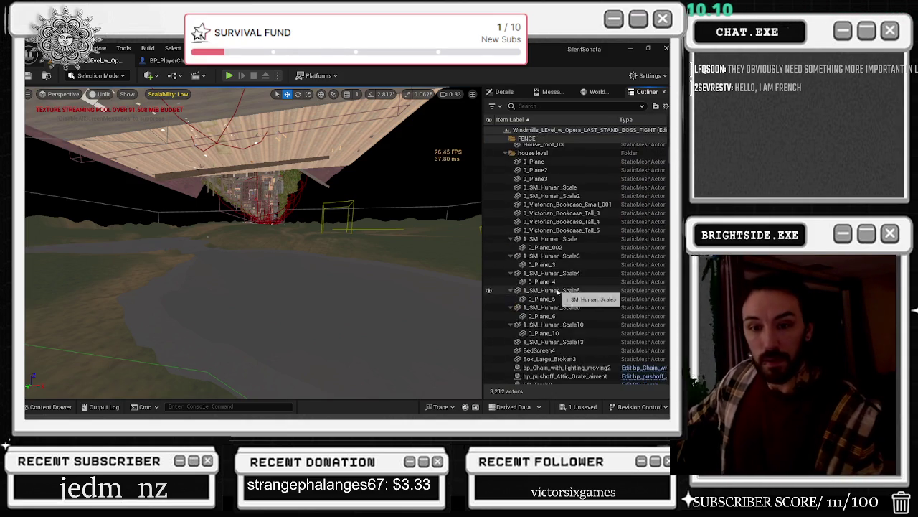
{"action": "scroll", "coordinate": [551, 300], "scroll_direction": "down", "scroll_amount": 15}
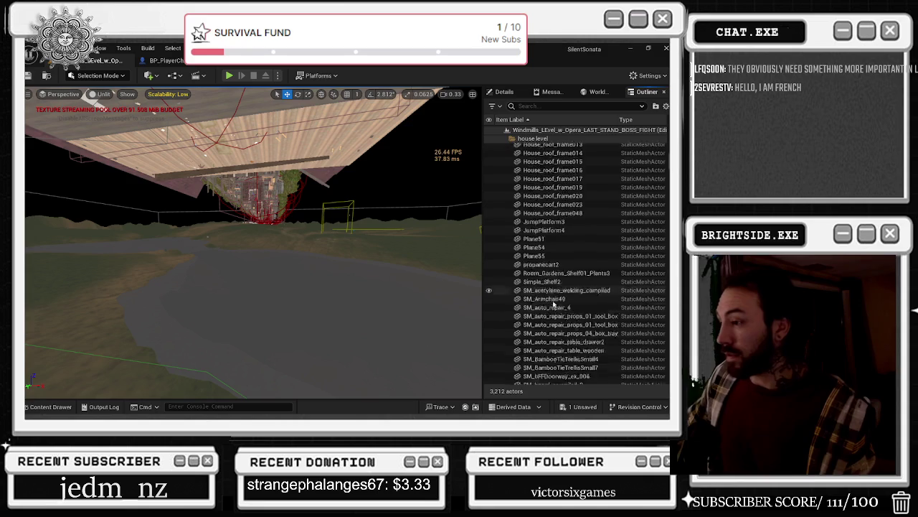
{"action": "scroll", "coordinate": [553, 294], "scroll_direction": "down", "scroll_amount": 15}
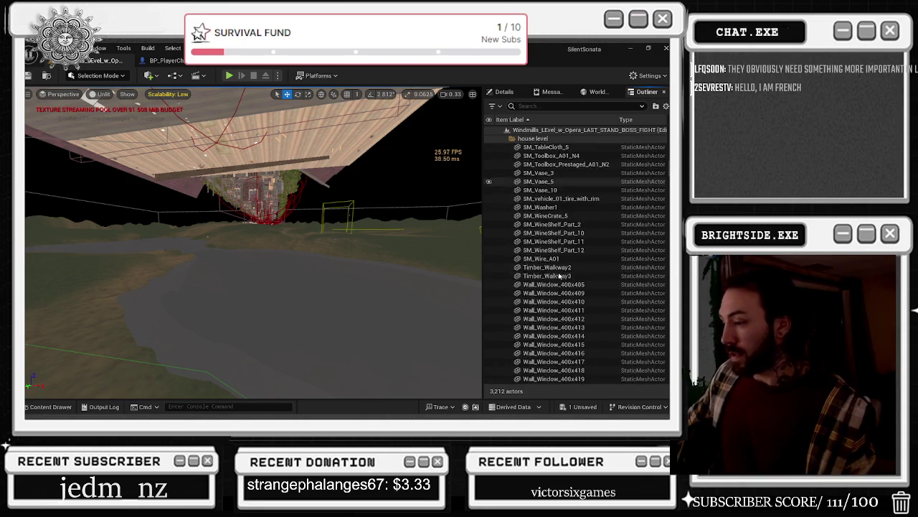
{"action": "scroll", "coordinate": [567, 280], "scroll_direction": "down", "scroll_amount": 5}
{"action": "scroll", "coordinate": [574, 282], "scroll_direction": "up", "scroll_amount": 4}
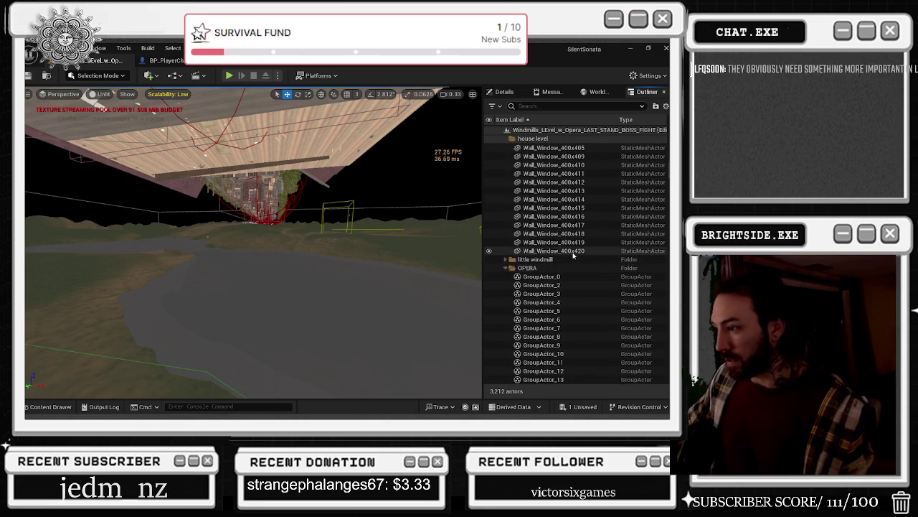
- Select house level actors down to the last wall window, check them, and delete all 398
{"action": "left_click", "coordinate": [573, 253], "text": "shift"}
{"action": "left_click_drag", "start_coordinate": [452, 264], "coordinate": [291, 229]}
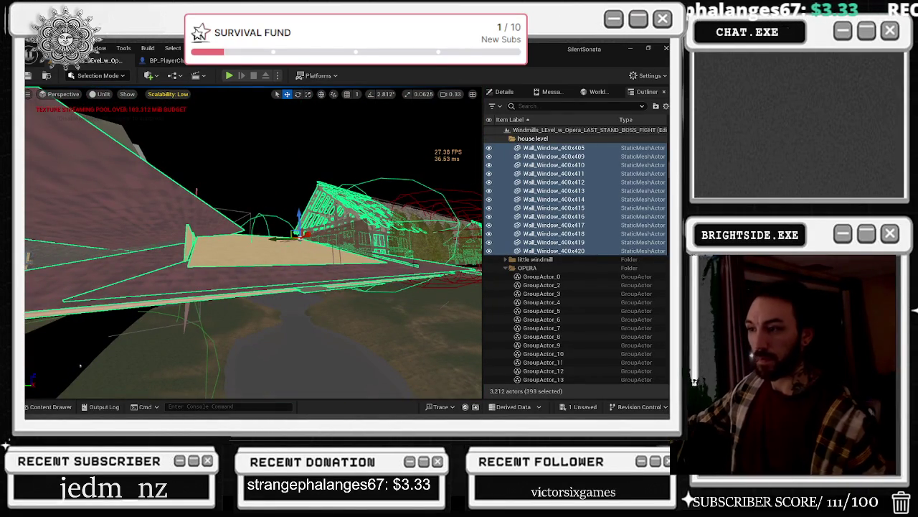
{"action": "key", "text": "Delete"}
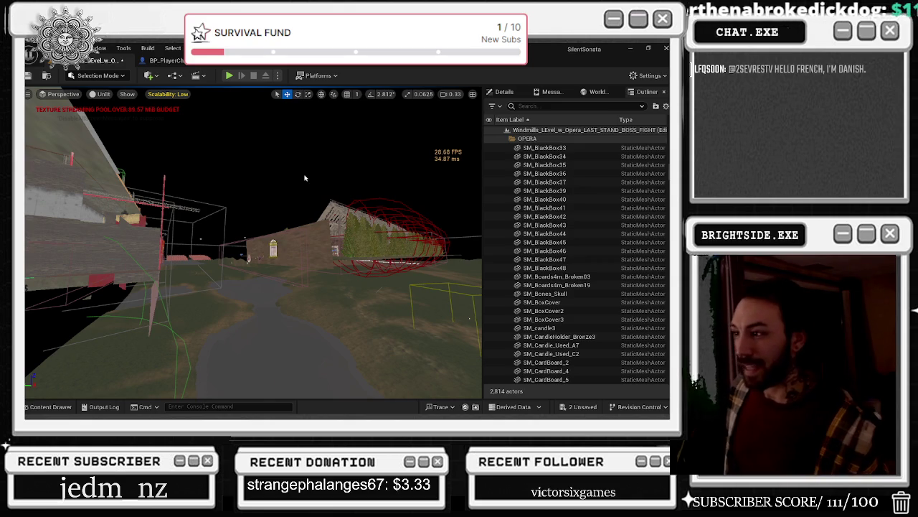
- Undo the deletion to restore 3,212 actors, then collapse the house level folder
{"action": "key", "text": "ctrl+z"}
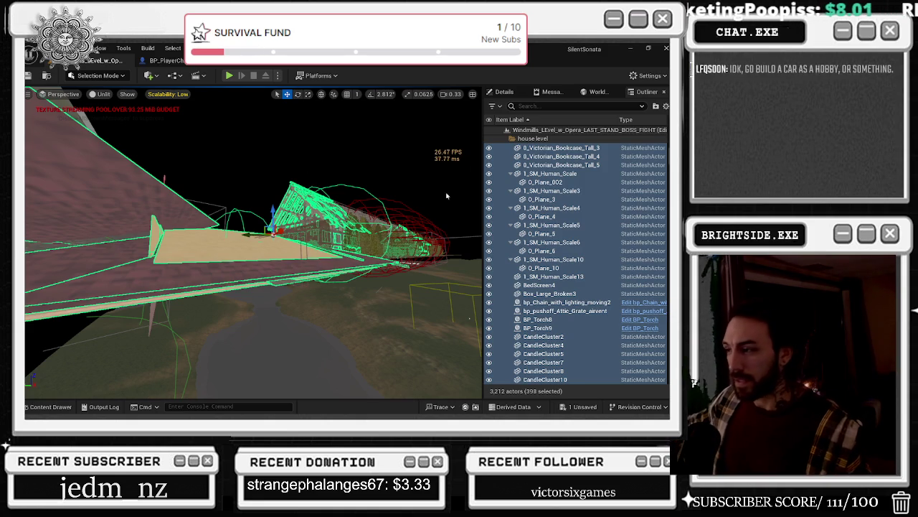
{"action": "scroll", "coordinate": [518, 164], "scroll_direction": "up", "scroll_amount": 2}
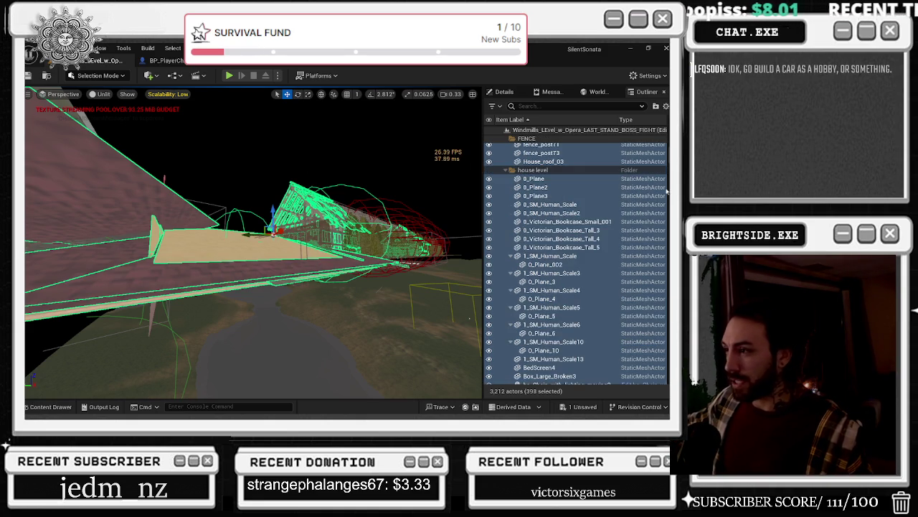
{"action": "left_click", "coordinate": [506, 172]}
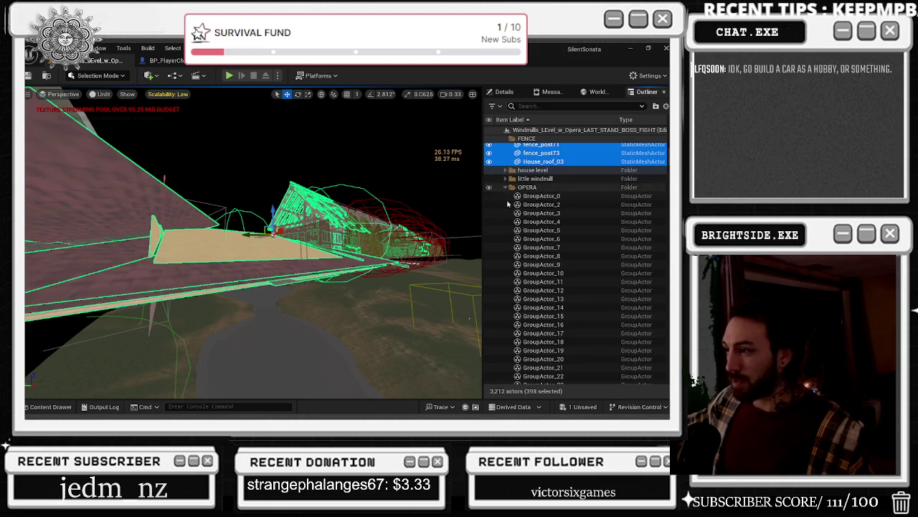
- Select GroupActor_0 through GroupActor_128 in the OPERA folder and frame the opera hall
{"action": "left_click", "coordinate": [553, 196]}
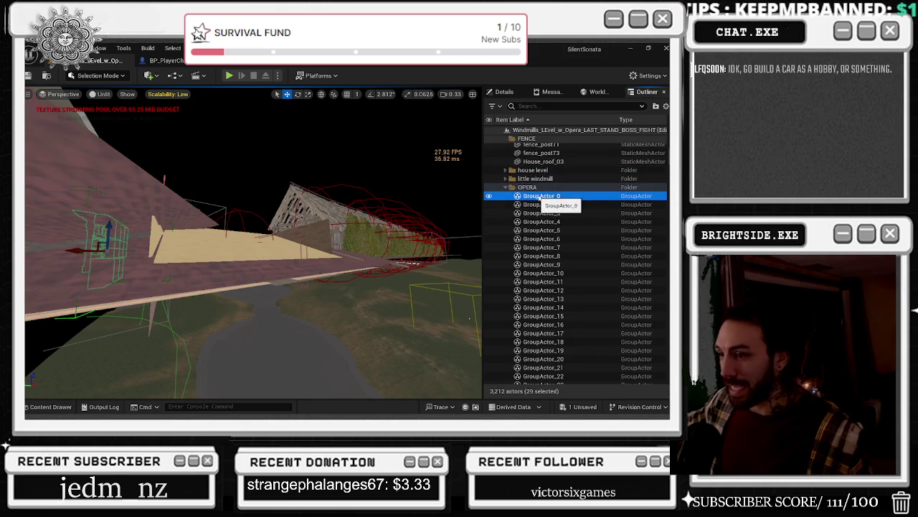
{"action": "double_click", "coordinate": [554, 196]}
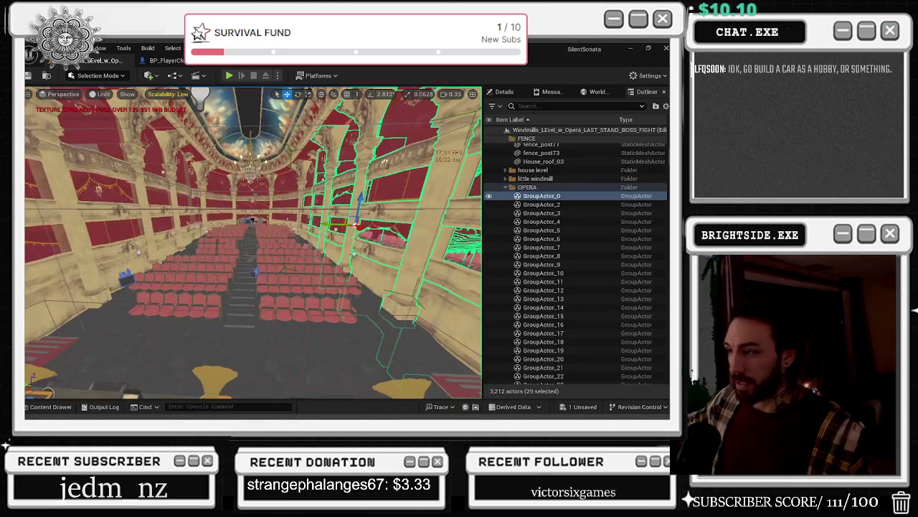
{"action": "left_click", "coordinate": [531, 197]}
{"action": "scroll", "coordinate": [580, 207], "scroll_direction": "down", "scroll_amount": 5}
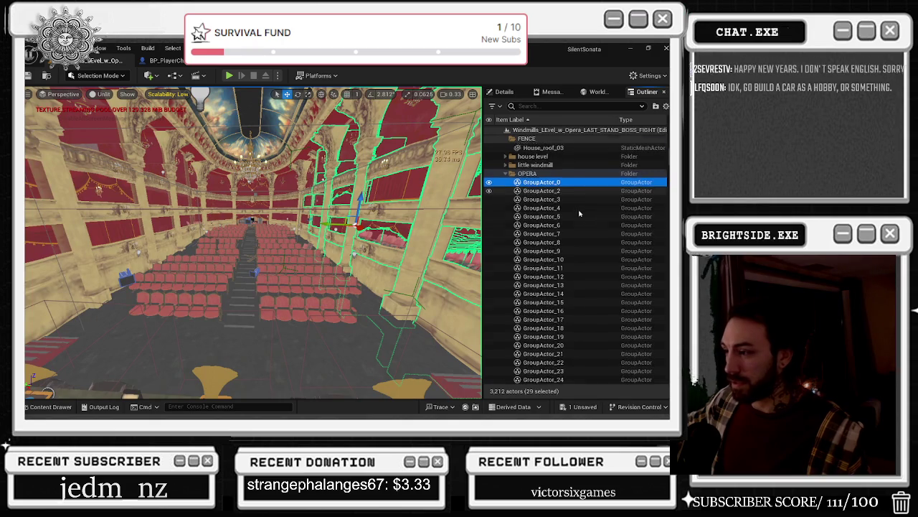
{"action": "scroll", "coordinate": [584, 272], "scroll_direction": "down", "scroll_amount": 4}
{"action": "scroll", "coordinate": [584, 276], "scroll_direction": "down", "scroll_amount": 10}
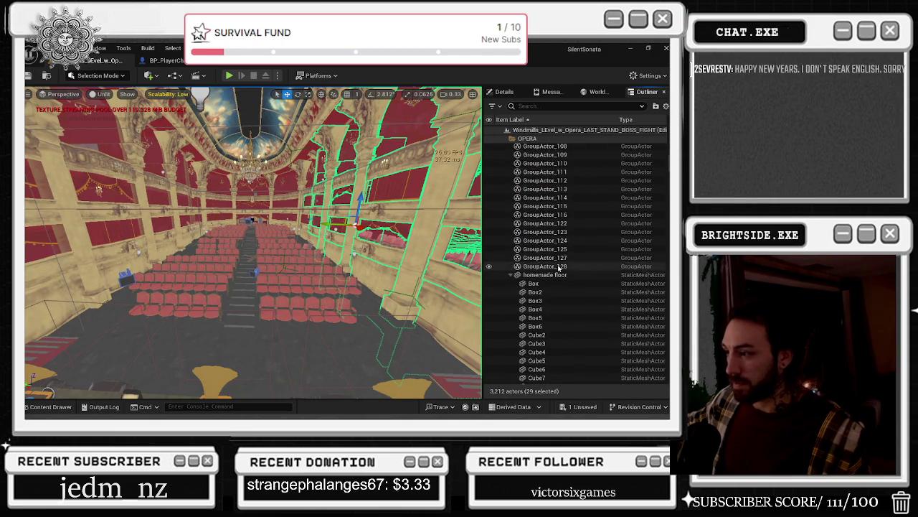
{"action": "left_click", "coordinate": [564, 267], "text": "shift"}
{"action": "key", "text": "f"}
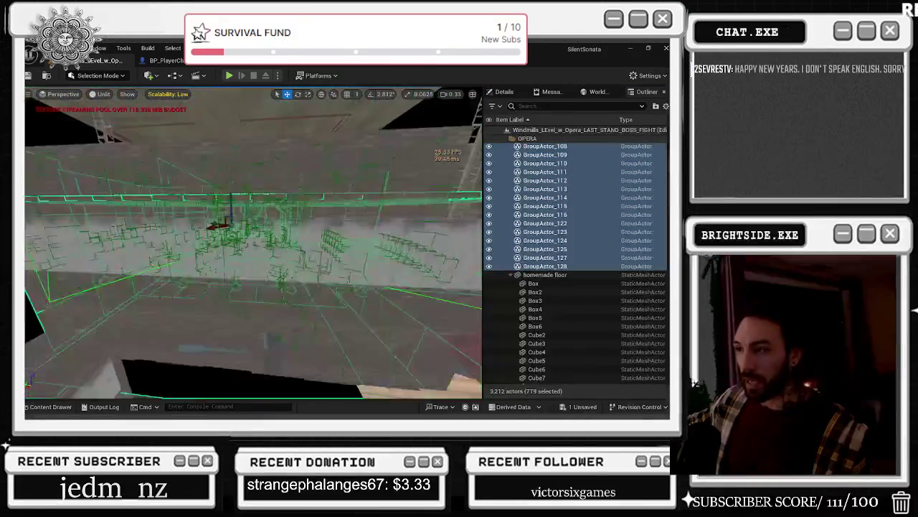
{"action": "scroll", "coordinate": [558, 139], "scroll_direction": "up", "scroll_amount": 15}
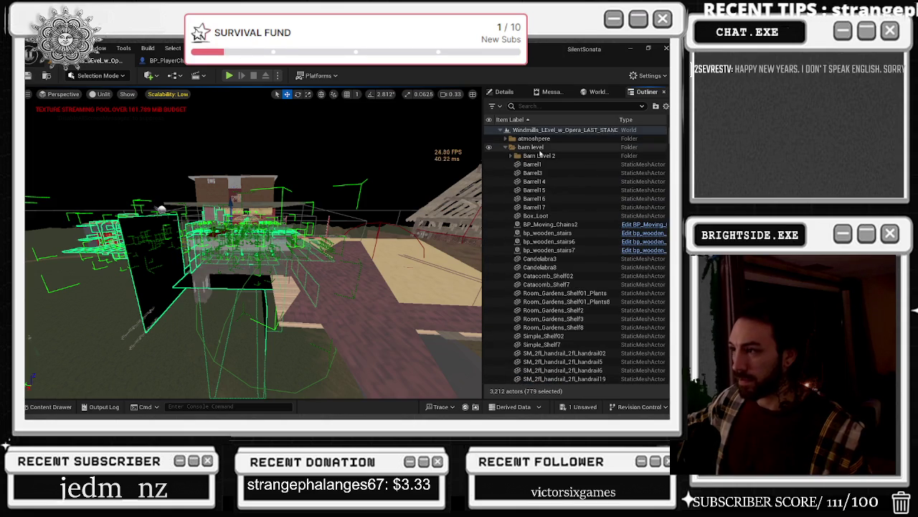
- Add Barn Level 2's actors to the selection, inspect them, and delete all 996 actors
{"action": "left_click", "coordinate": [542, 156], "text": "shift"}
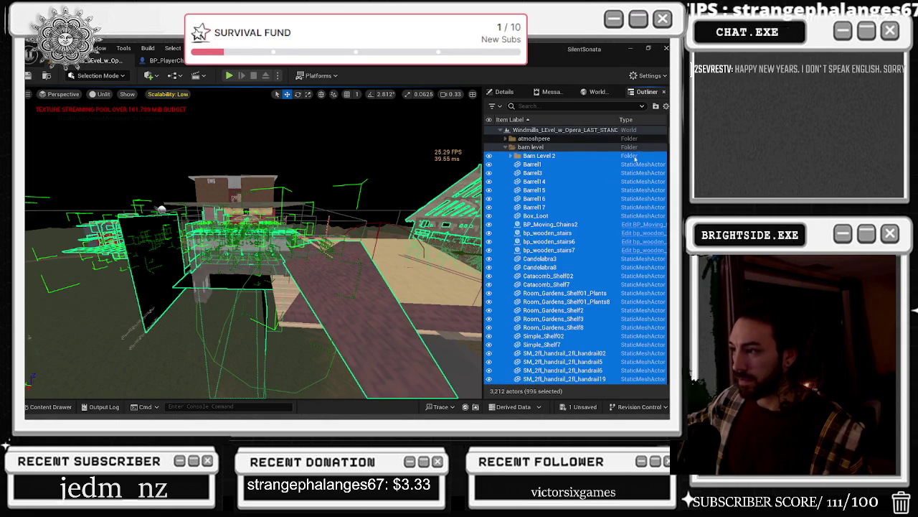
{"action": "scroll", "coordinate": [282, 302], "scroll_direction": "down", "scroll_amount": 5}
{"action": "key", "text": "f"}
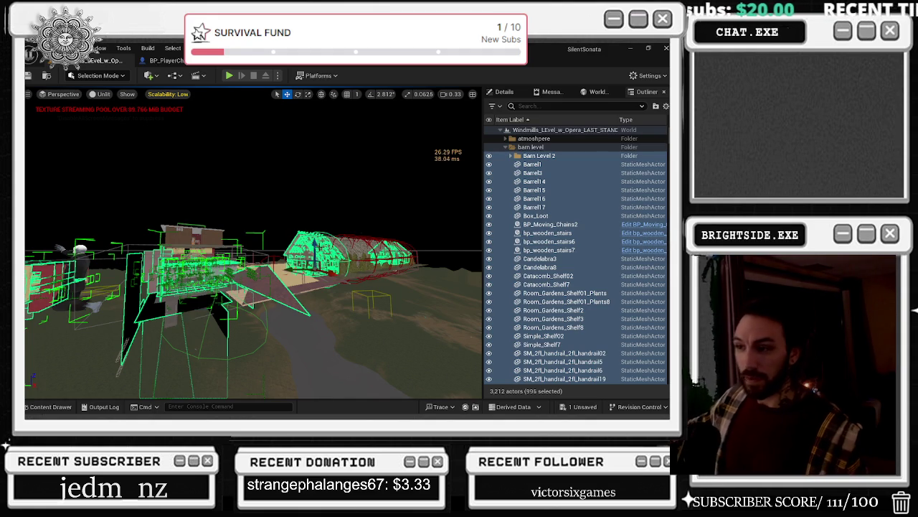
{"action": "left_click_drag", "start_coordinate": [262, 198], "coordinate": [226, 200]}
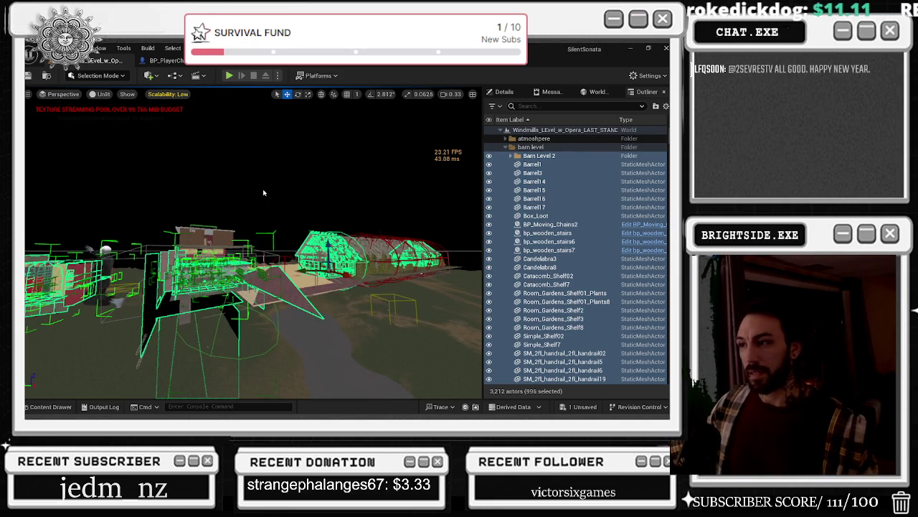
{"action": "key", "text": "Delete"}
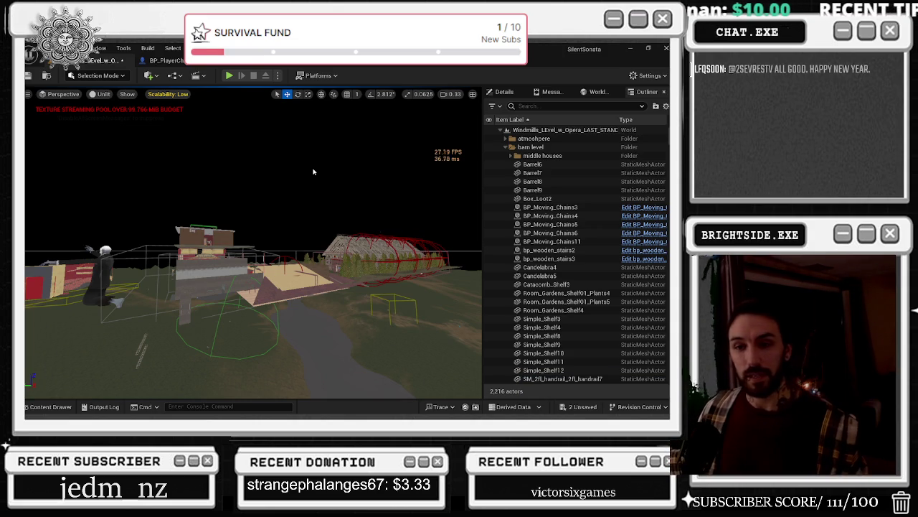
{"action": "key", "text": "Right"}
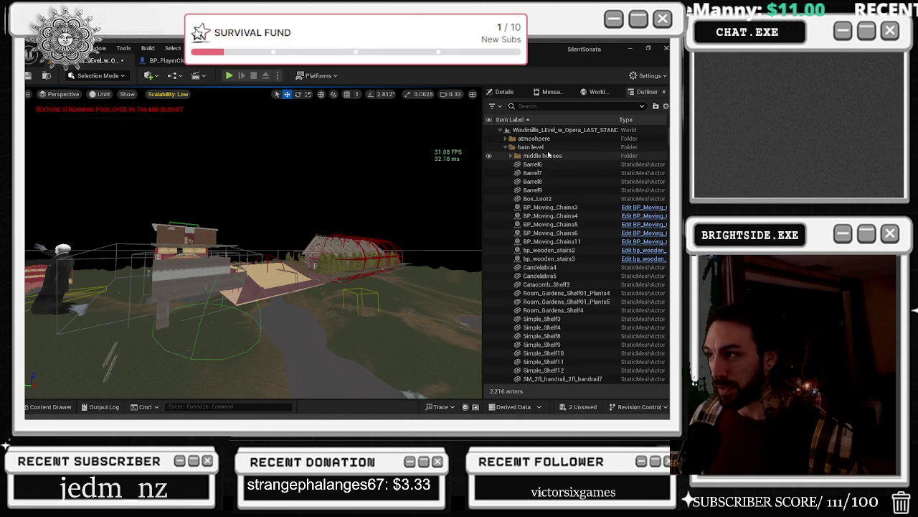
- Delete the barn-level meshes down to WoodenPlatform3, dismissing each reference warning
{"action": "left_click", "coordinate": [550, 155]}
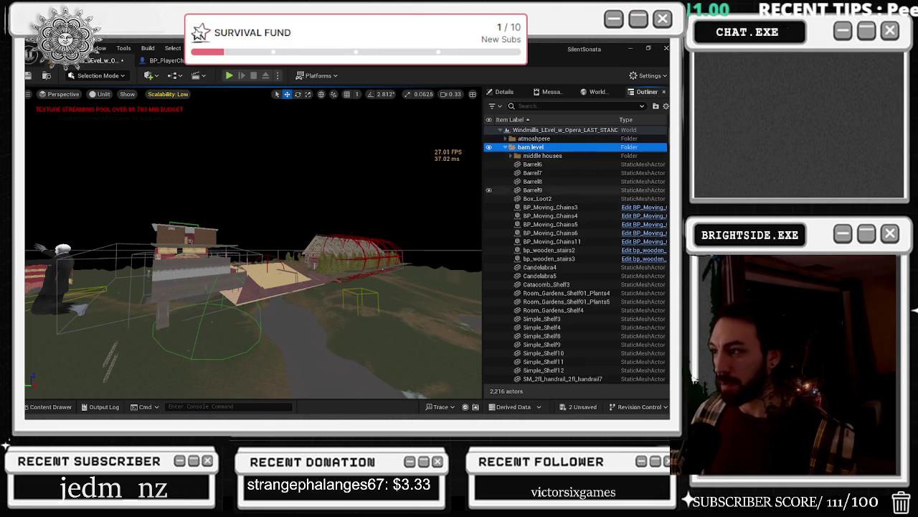
{"action": "scroll", "coordinate": [651, 280], "scroll_direction": "down", "scroll_amount": 4}
{"action": "scroll", "coordinate": [651, 279], "scroll_direction": "down", "scroll_amount": 10}
{"action": "scroll", "coordinate": [574, 263], "scroll_direction": "down", "scroll_amount": 15}
{"action": "scroll", "coordinate": [574, 263], "scroll_direction": "down", "scroll_amount": 10}
{"action": "scroll", "coordinate": [574, 259], "scroll_direction": "up", "scroll_amount": 3}
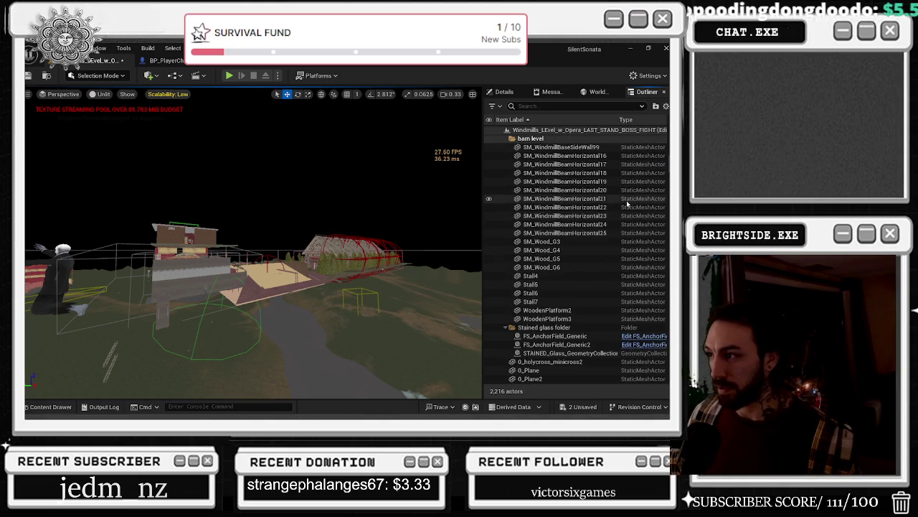
{"action": "left_click", "coordinate": [578, 319], "text": "shift"}
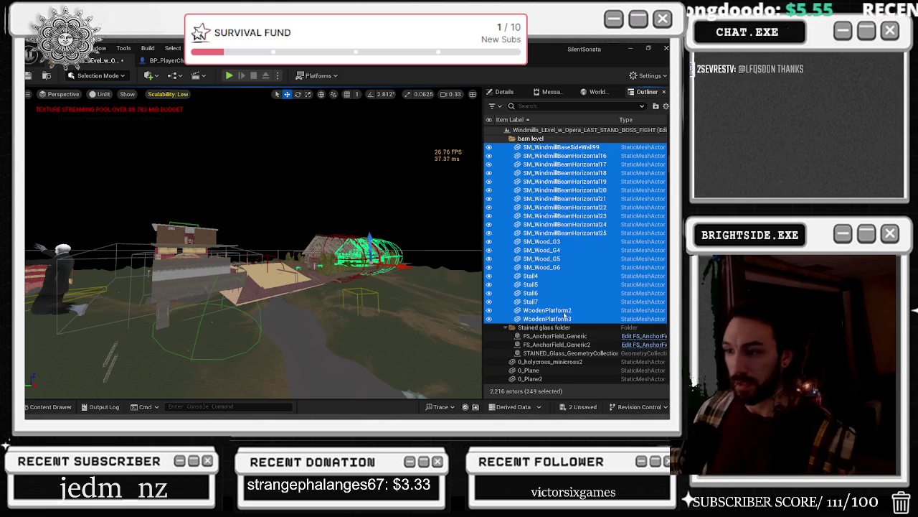
{"action": "scroll", "coordinate": [566, 272], "scroll_direction": "down", "scroll_amount": 1}
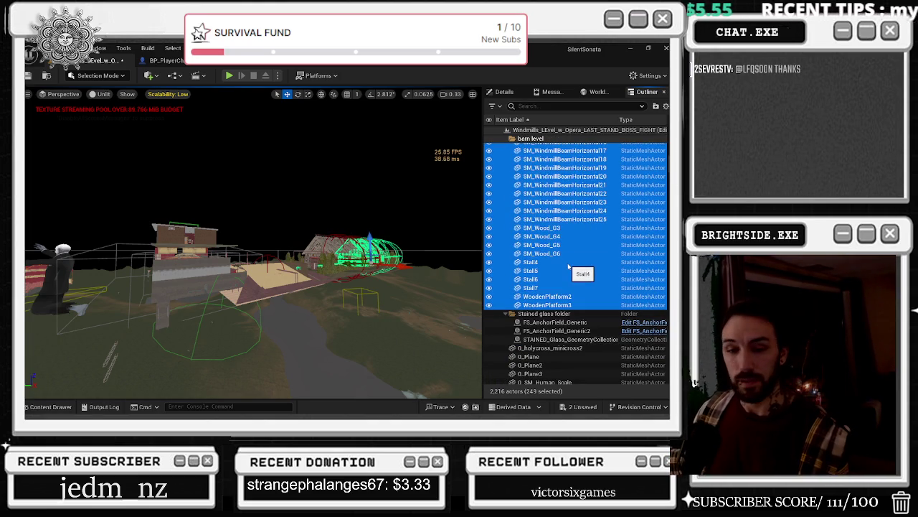
{"action": "key", "text": "Delete"}
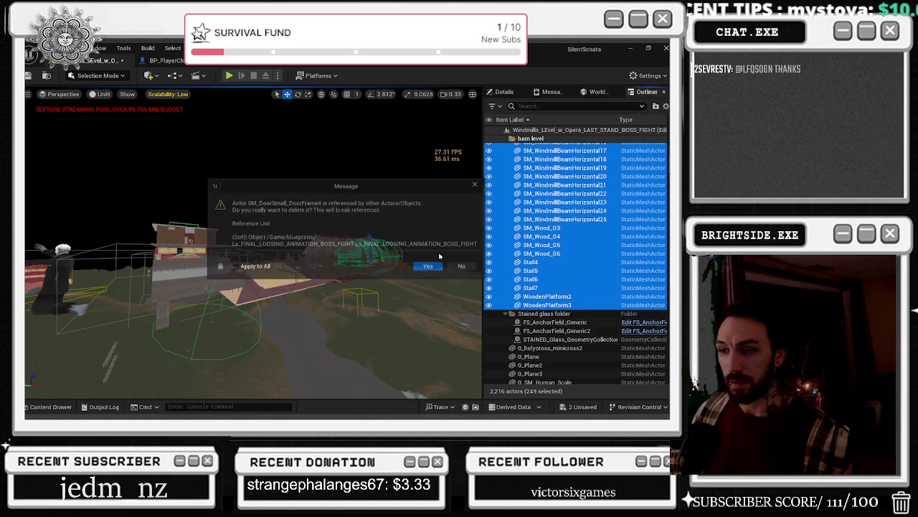
{"action": "left_click", "coordinate": [481, 185]}
{"action": "left_click", "coordinate": [481, 186]}
{"action": "left_click", "coordinate": [481, 186]}
{"action": "left_click", "coordinate": [480, 186]}
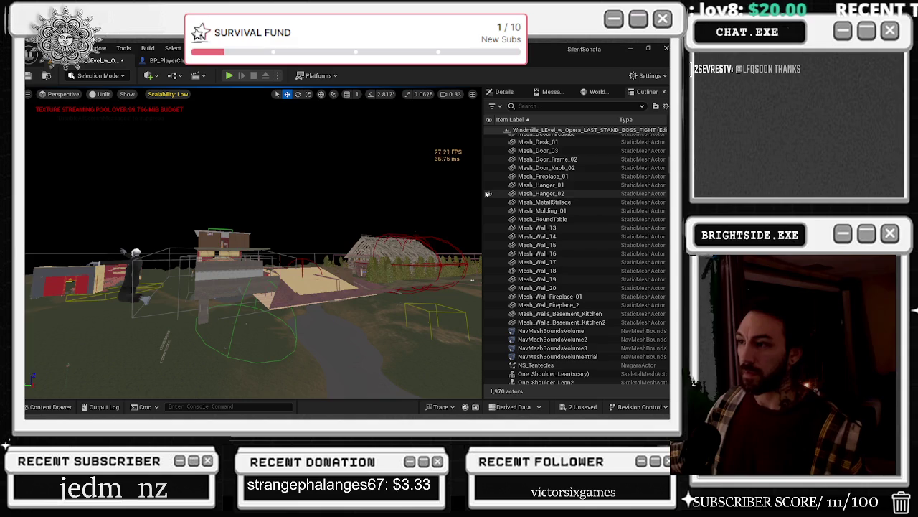
- Undo the deletion to return to 2,216 actors and move the view toward the buildings
{"action": "key", "text": "ctrl+z"}
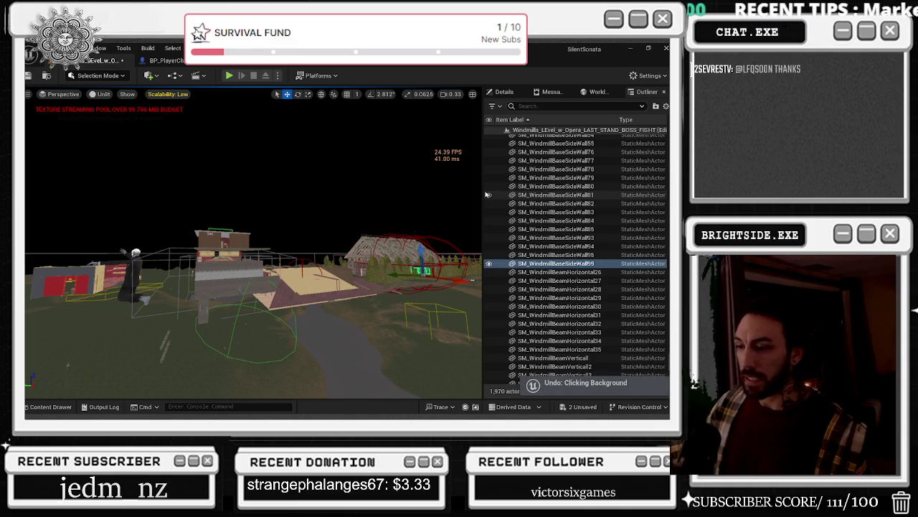
{"action": "key", "text": "ctrl+z"}
{"action": "key", "text": "ctrl+z"}
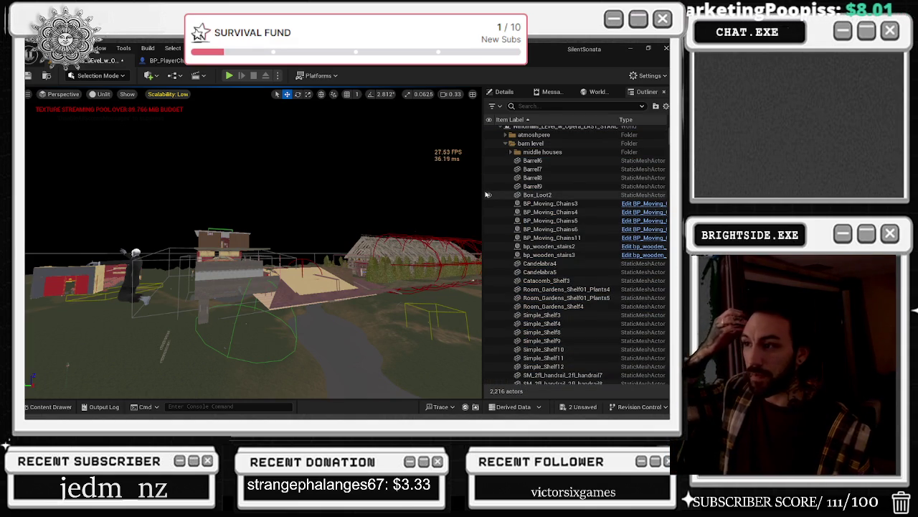
{"action": "left_click_drag", "start_coordinate": [466, 195], "coordinate": [431, 188]}
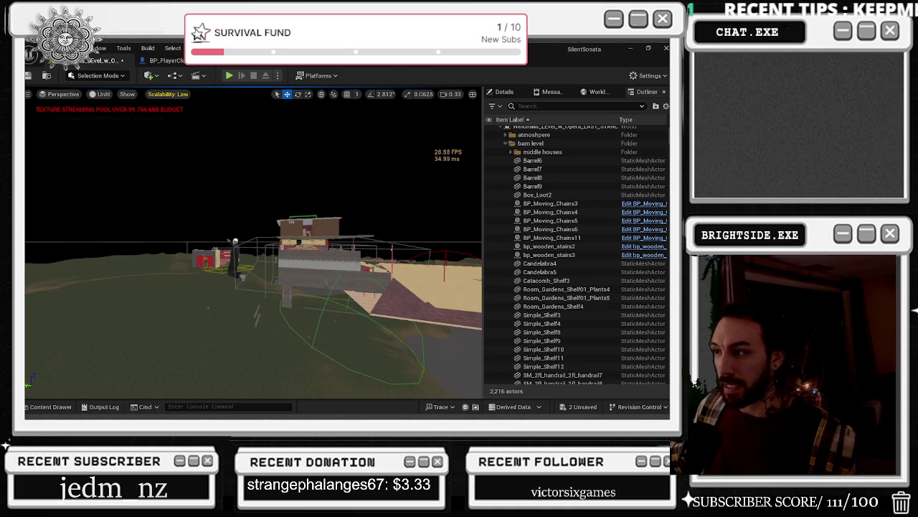
{"action": "left_click_drag", "start_coordinate": [354, 182], "coordinate": [359, 182]}
- Fly into the opera house interior and check the available undo and redo actions
{"action": "key", "text": "w"}
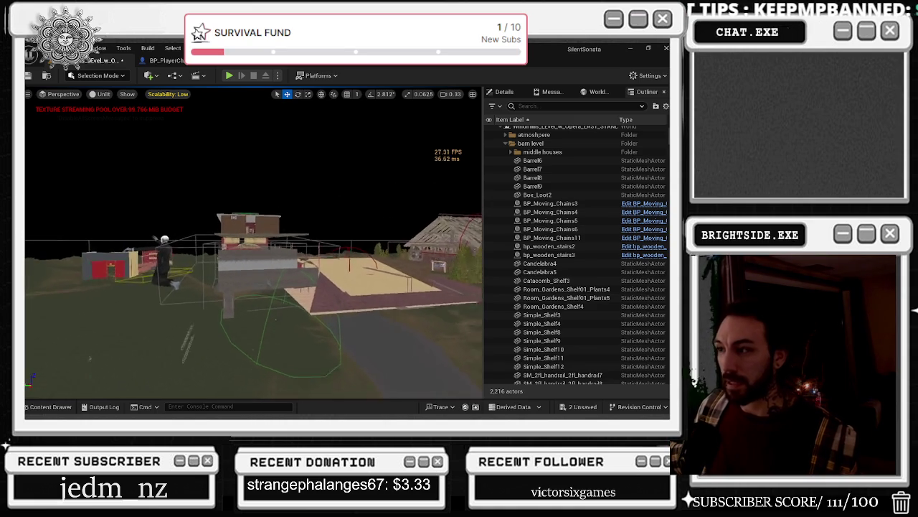
{"action": "key", "text": "w"}
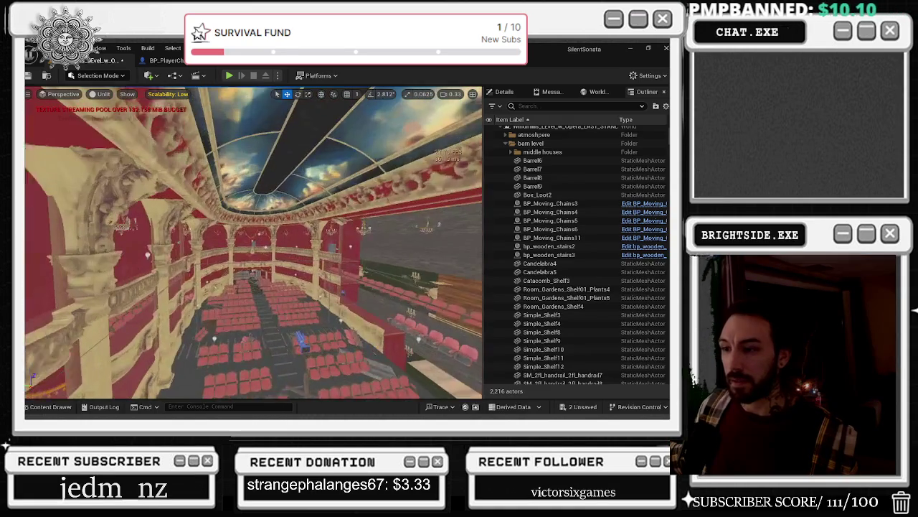
{"action": "left_click", "coordinate": [68, 48]}
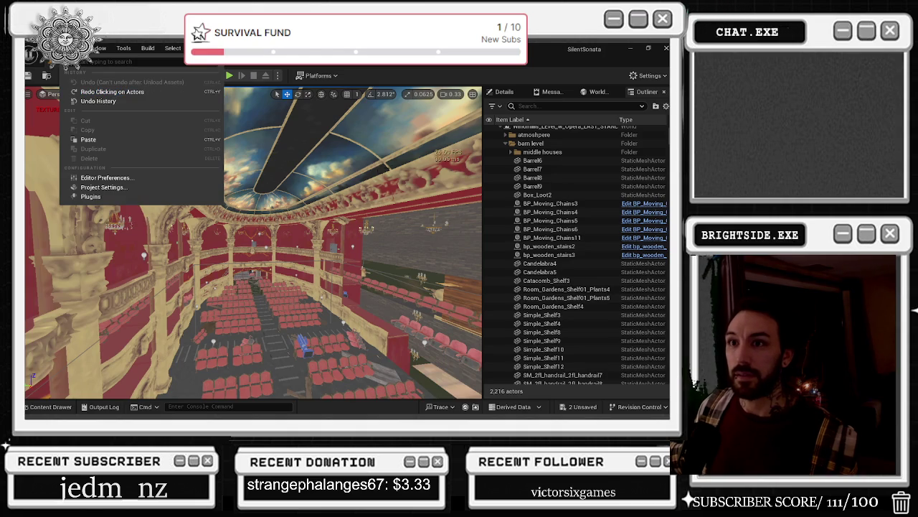
{"action": "left_click_drag", "start_coordinate": [387, 165], "coordinate": [301, 187]}
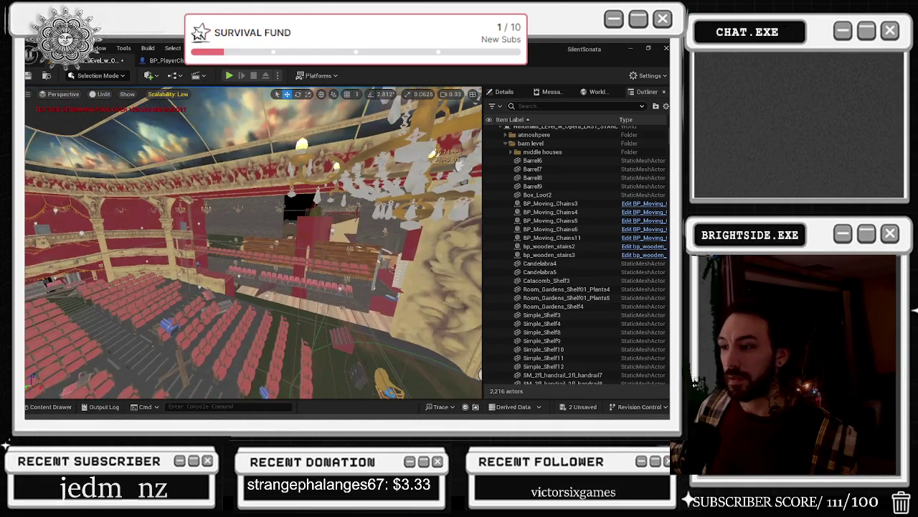
- Load Windmills_Demo from File > Recent Levels, choosing Don't Save for the opera level
{"action": "left_click", "coordinate": [50, 48]}
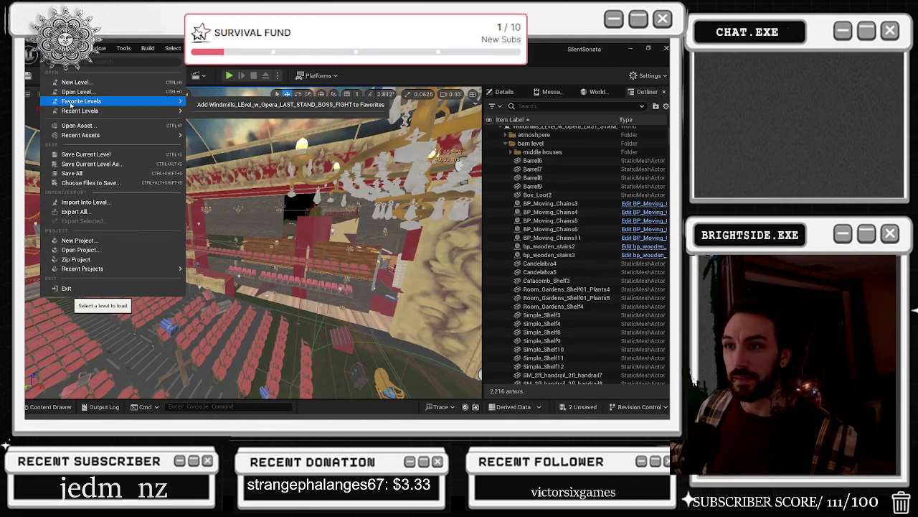
{"action": "mouse_move", "coordinate": [73, 113]}
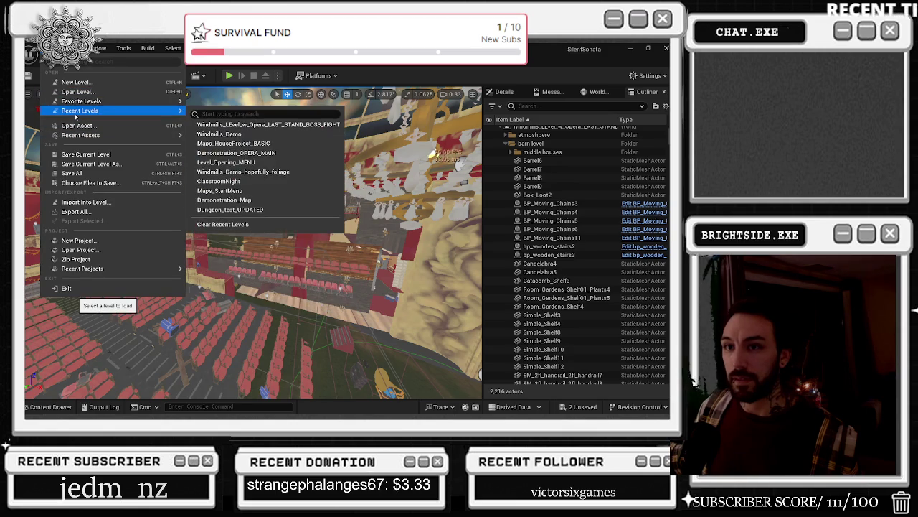
{"action": "left_click", "coordinate": [276, 126]}
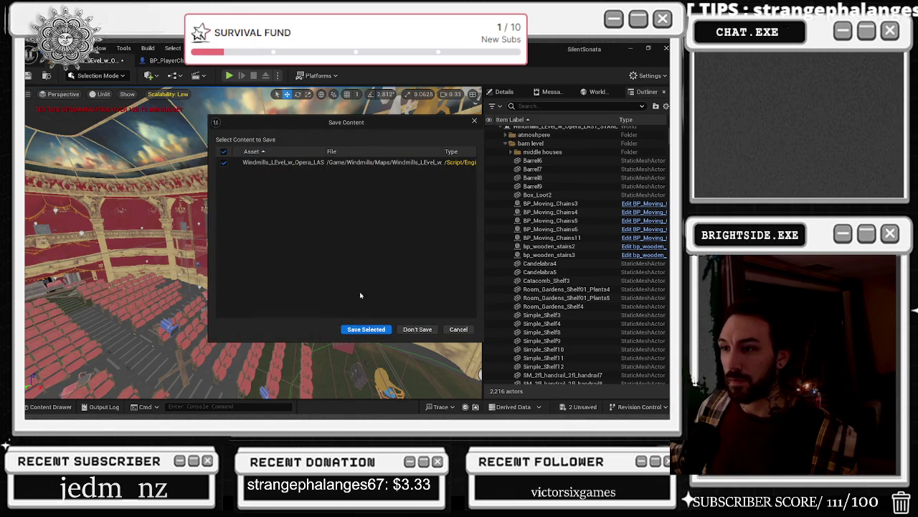
{"action": "left_click", "coordinate": [414, 329]}
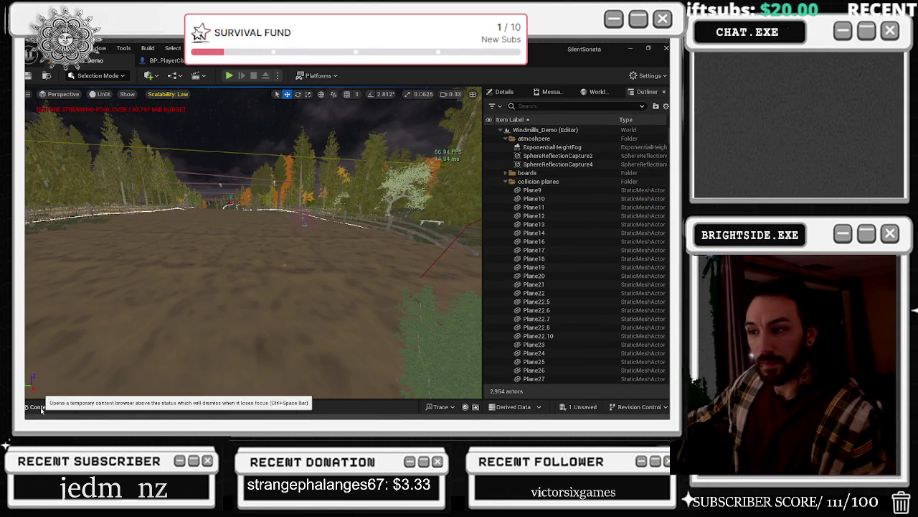
- Open Windmills_LEvel_w_Opera_LAST_STAND_BOSS_FIGHT from Windmills/Maps without saving other assets
{"action": "left_click", "coordinate": [47, 406]}
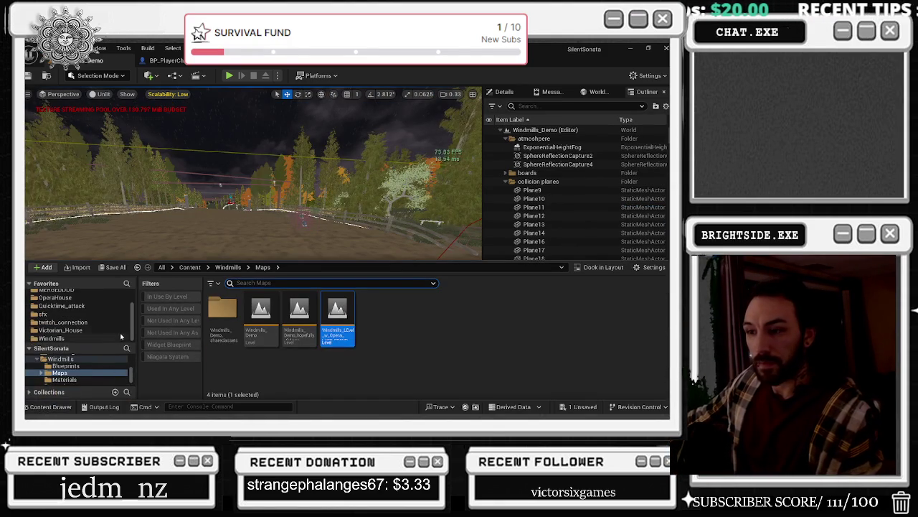
{"action": "double_click", "coordinate": [335, 335]}
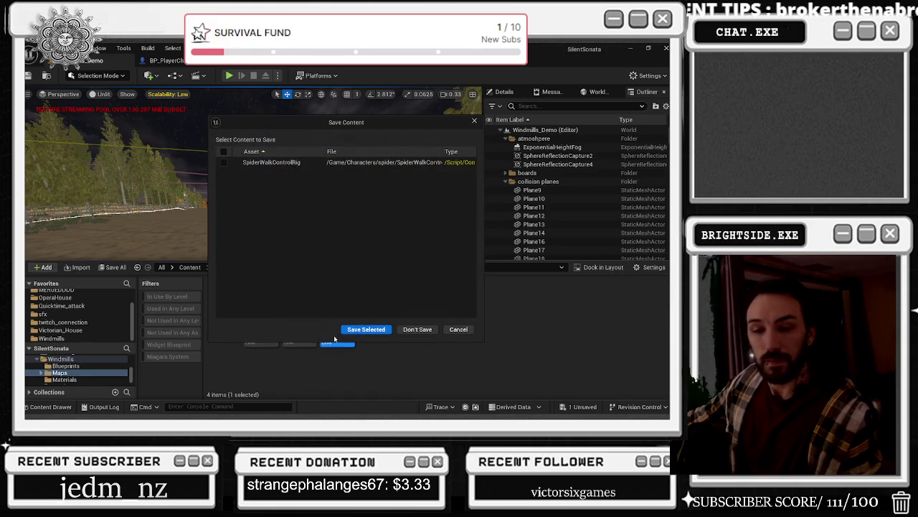
{"action": "left_click", "coordinate": [417, 330]}
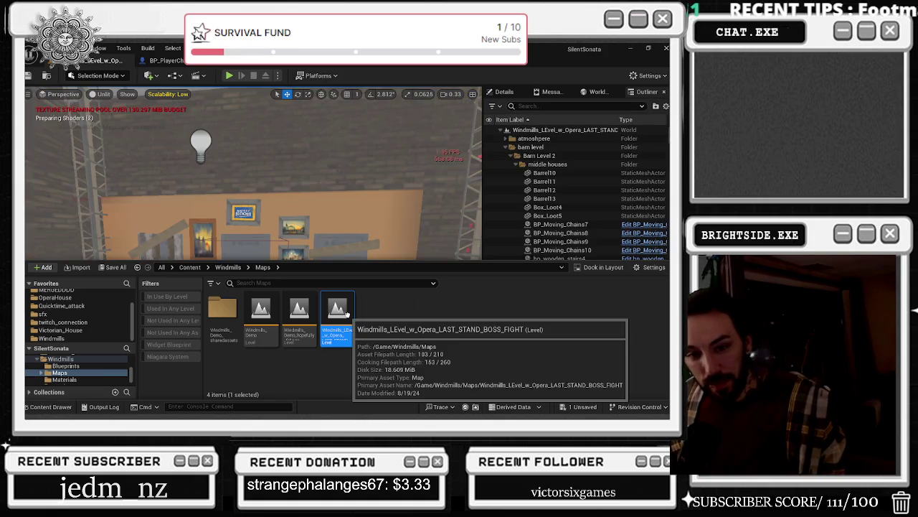
- Look around the ceiling lamps and wall paintings, then switch to the BP_PlayerCharacter Blueprint
{"action": "mouse_move", "coordinate": [251, 179]}
{"action": "left_mouse_down"}
{"action": "mouse_move", "coordinate": [308, 165]}
{"action": "mouse_move", "coordinate": [61, 224]}
{"action": "left_mouse_up"}
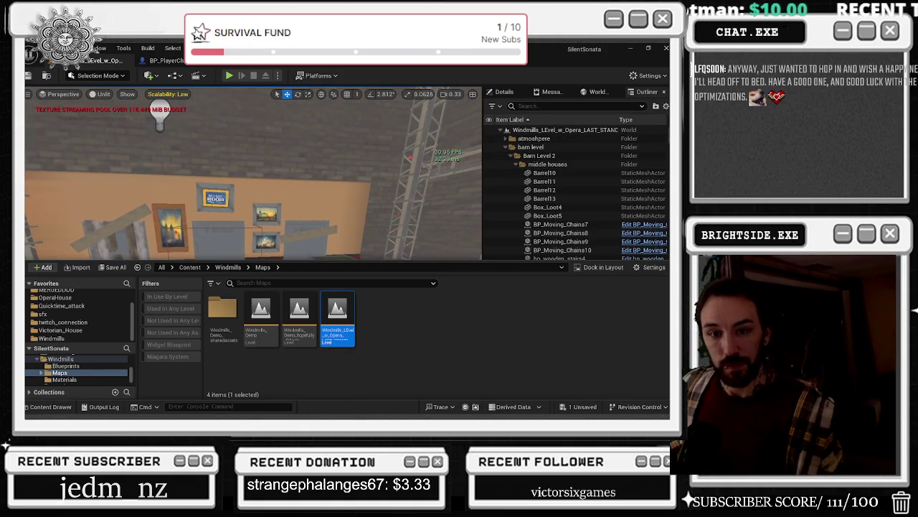
{"action": "mouse_move", "coordinate": [241, 198]}
{"action": "left_mouse_down"}
{"action": "mouse_move", "coordinate": [219, 199]}
{"action": "mouse_move", "coordinate": [216, 188]}
{"action": "mouse_move", "coordinate": [252, 189]}
{"action": "mouse_move", "coordinate": [260, 168]}
{"action": "left_mouse_up"}
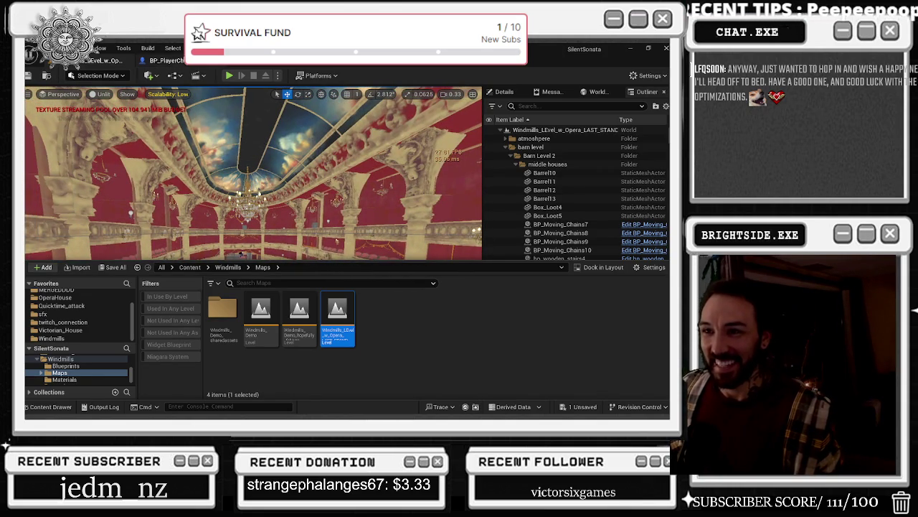
{"action": "left_click", "coordinate": [167, 60]}
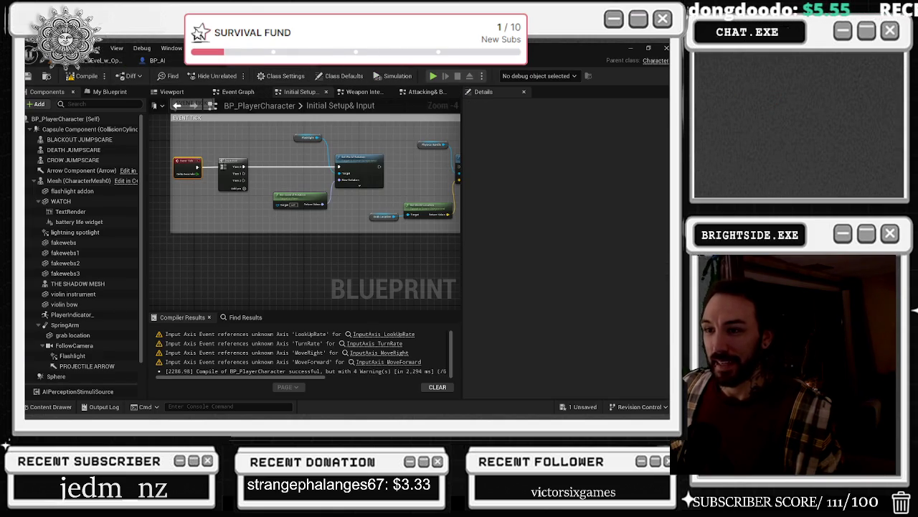
- Shift the Event Tick and Sequence nodes slightly right in the BP_PlayerCharacter graph
{"action": "mouse_move", "coordinate": [201, 133]}
{"action": "left_mouse_down"}
{"action": "mouse_move", "coordinate": [228, 185]}
{"action": "mouse_move", "coordinate": [249, 185]}
{"action": "left_mouse_up"}
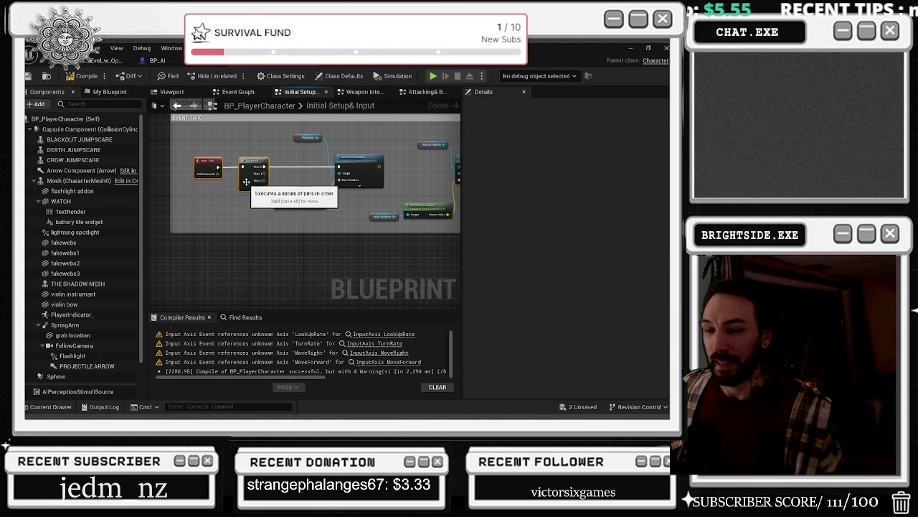
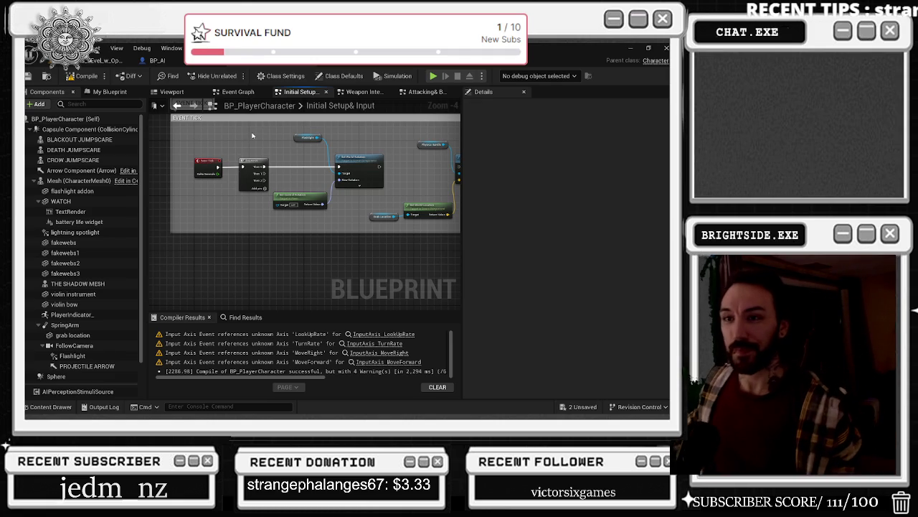
- Return to the opera level and fly back to the red-walled room by the door
{"action": "left_click", "coordinate": [107, 61]}
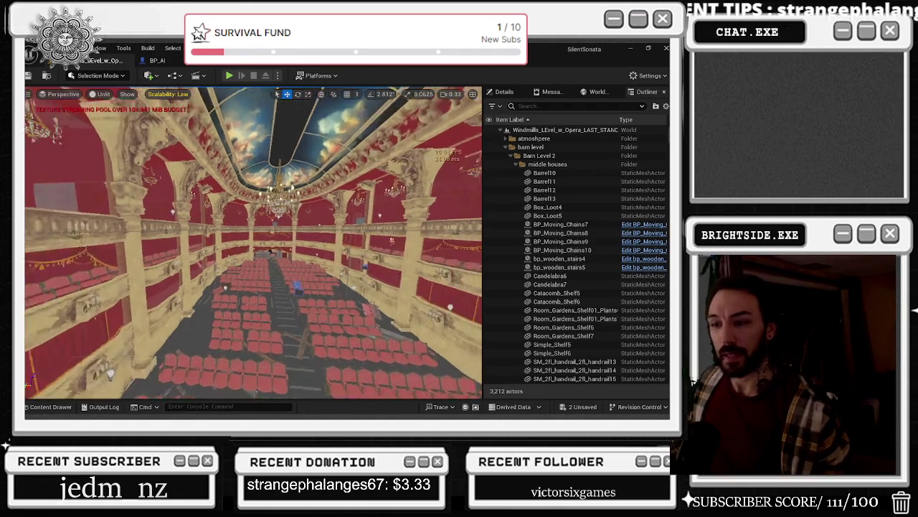
{"action": "key", "text": "w"}
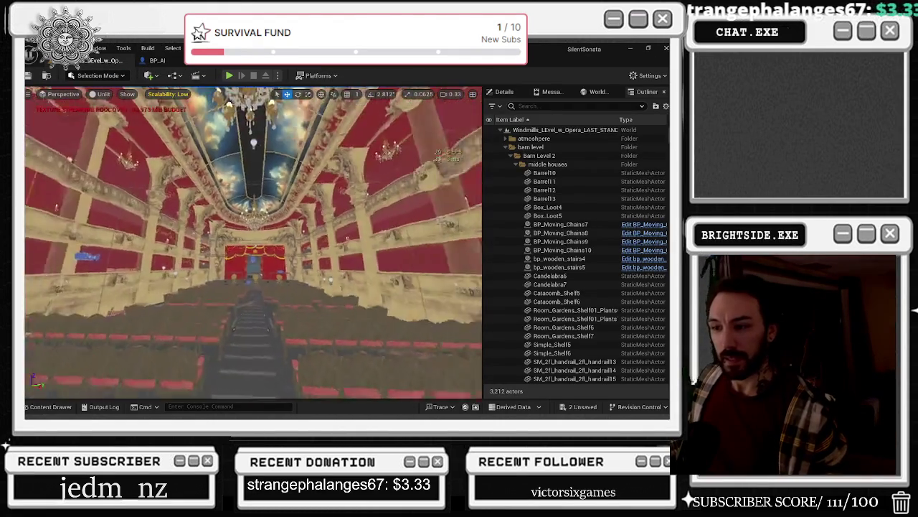
{"action": "key", "text": "w"}
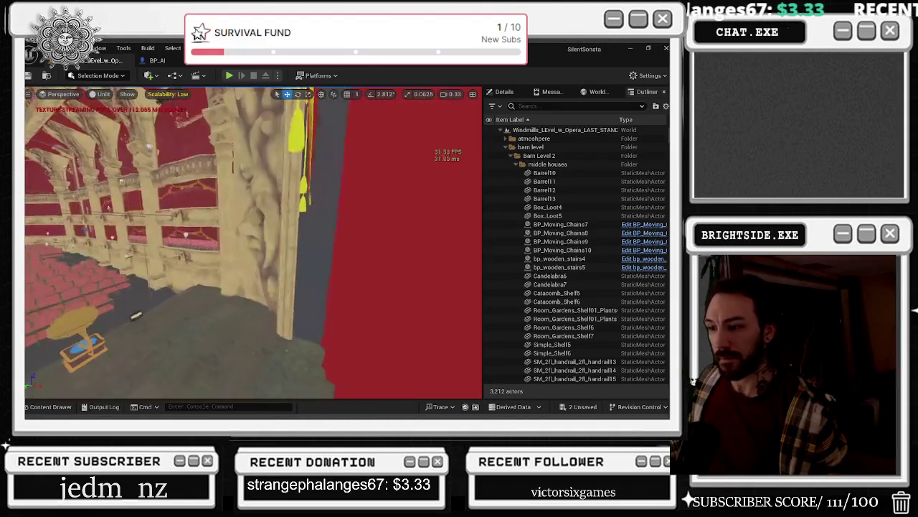
{"action": "key", "text": "s"}
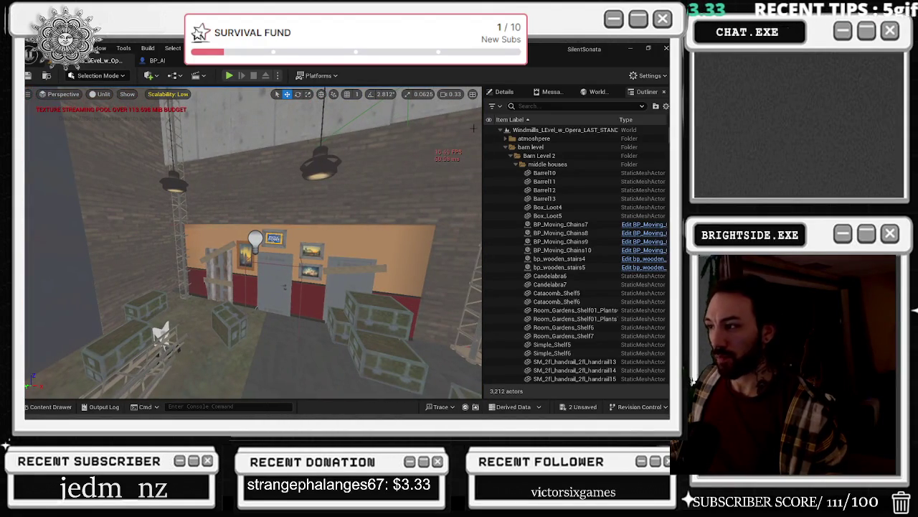
{"action": "scroll", "coordinate": [574, 225], "scroll_direction": "down", "scroll_amount": 3}
{"action": "key", "text": "w"}
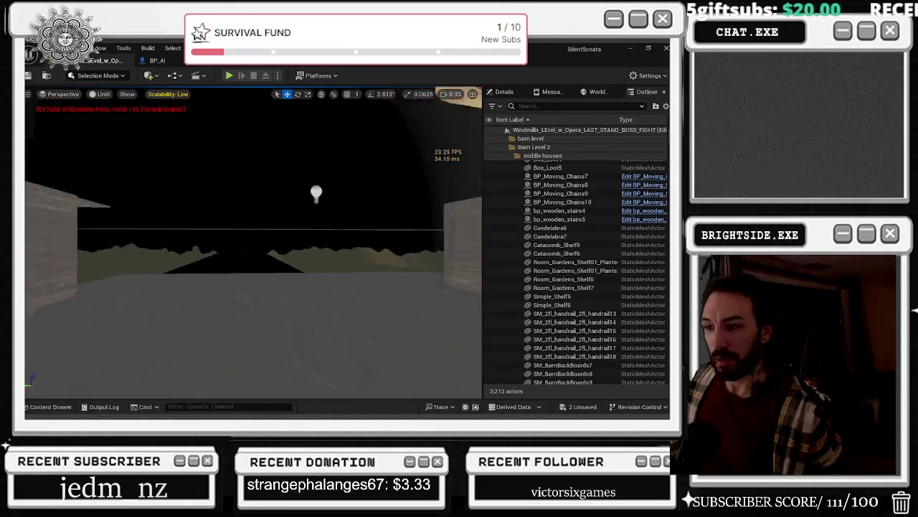
{"action": "key", "text": "s"}
- Select portal2 and Portal1, try deleting them, and cancel at the reference warning
{"action": "left_click", "coordinate": [214, 247]}
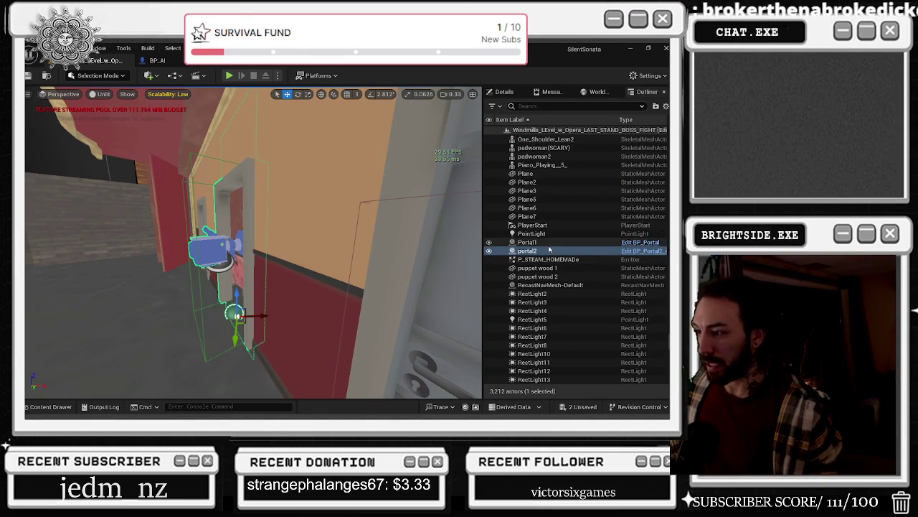
{"action": "left_click", "coordinate": [549, 243]}
{"action": "left_click", "coordinate": [548, 251], "text": "ctrl"}
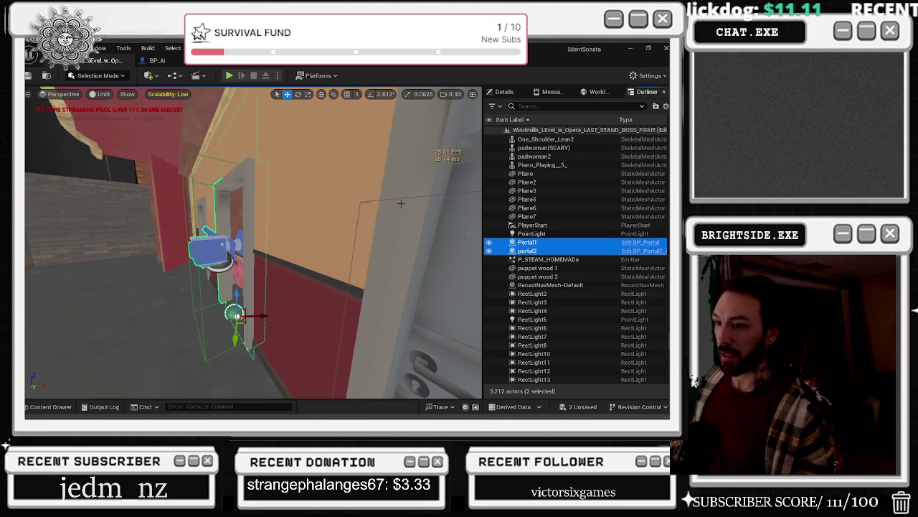
{"action": "left_click_drag", "start_coordinate": [401, 205], "coordinate": [431, 205]}
{"action": "key", "text": "Delete"}
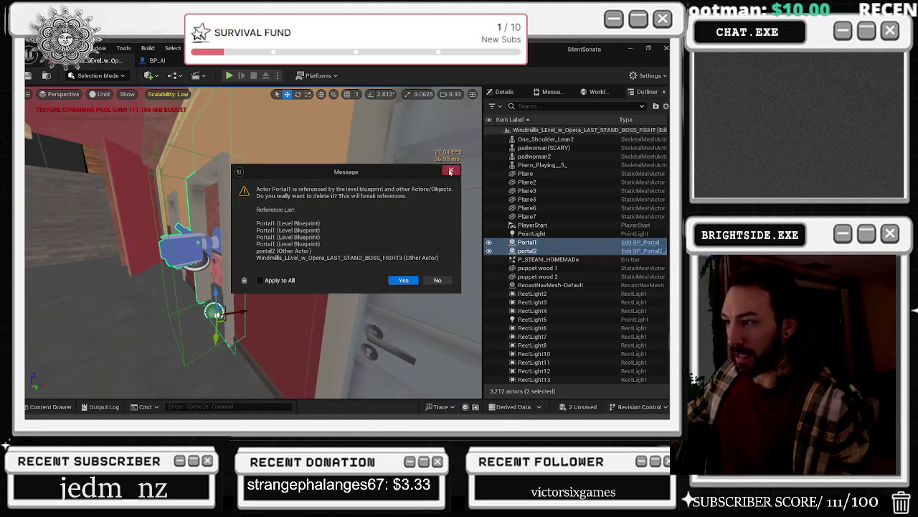
{"action": "left_click", "coordinate": [451, 171]}
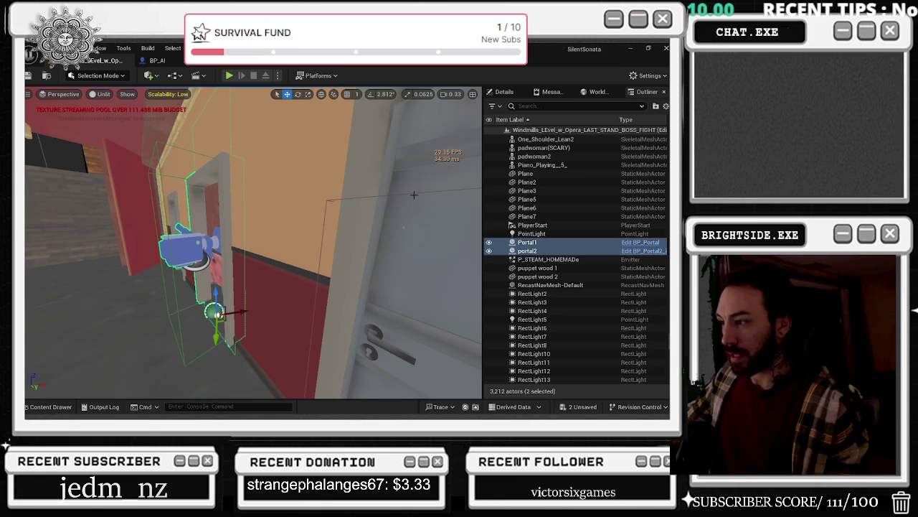
- Select 'wakeup camera 9' in the Outliner to preview its view of the hall
{"action": "scroll", "coordinate": [546, 265], "scroll_direction": "down", "scroll_amount": 8}
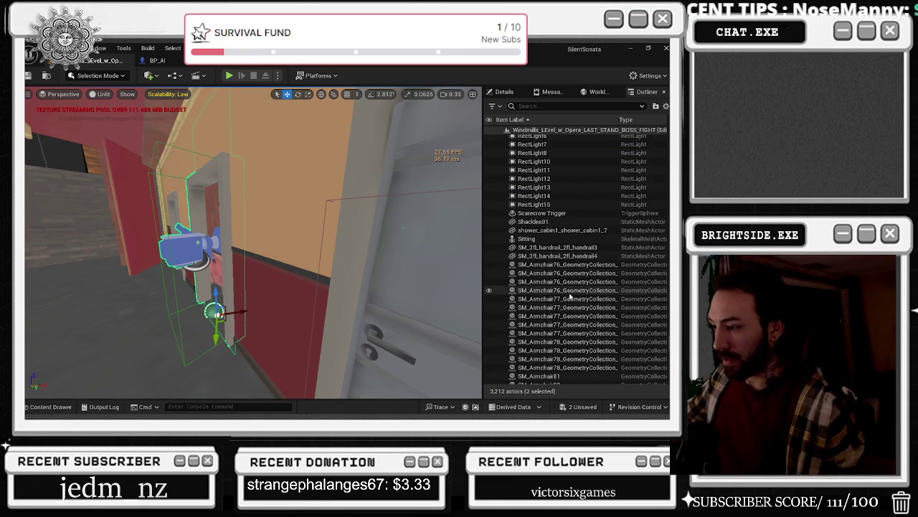
{"action": "scroll", "coordinate": [556, 290], "scroll_direction": "down", "scroll_amount": 15}
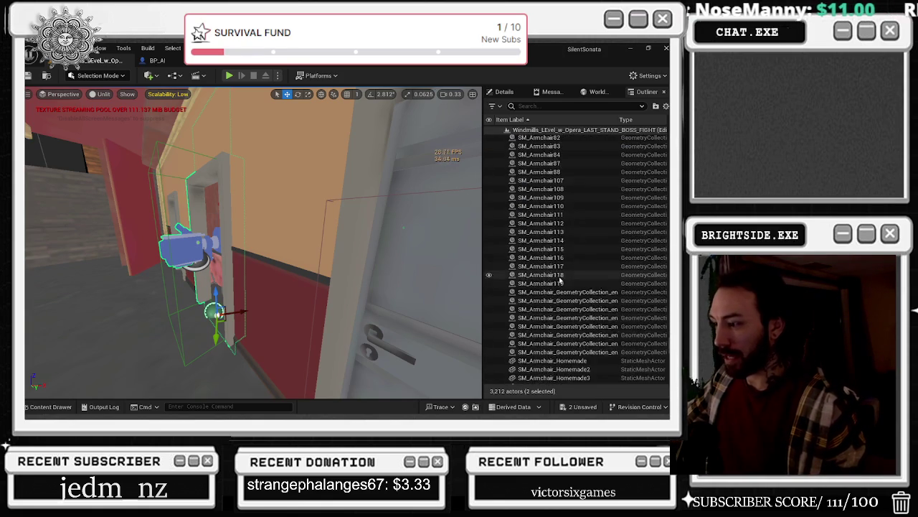
{"action": "scroll", "coordinate": [557, 287], "scroll_direction": "down", "scroll_amount": 15}
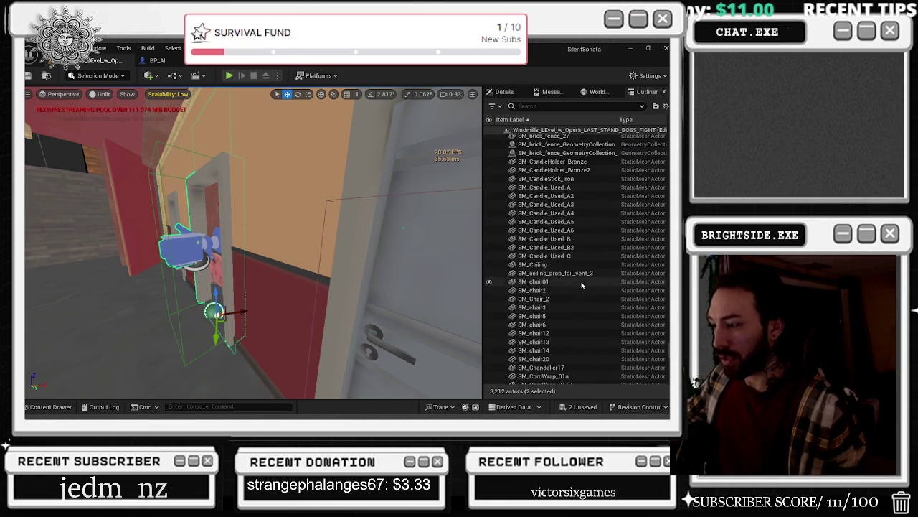
{"action": "scroll", "coordinate": [586, 279], "scroll_direction": "down", "scroll_amount": 15}
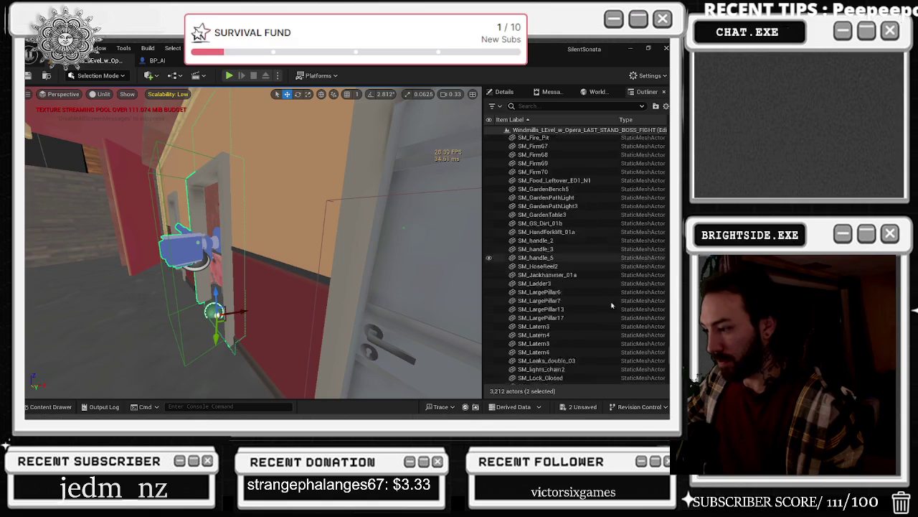
{"action": "scroll", "coordinate": [666, 345], "scroll_direction": "down", "scroll_amount": 20}
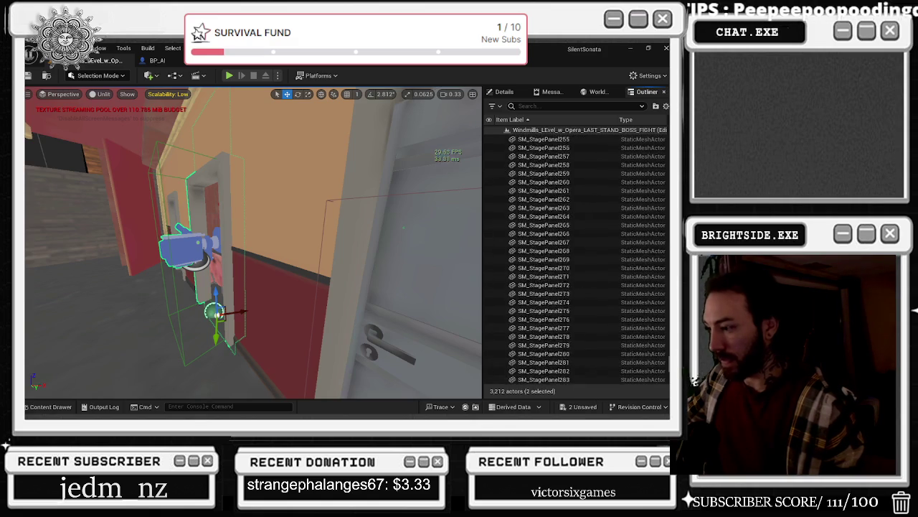
{"action": "scroll", "coordinate": [557, 258], "scroll_direction": "down", "scroll_amount": 5}
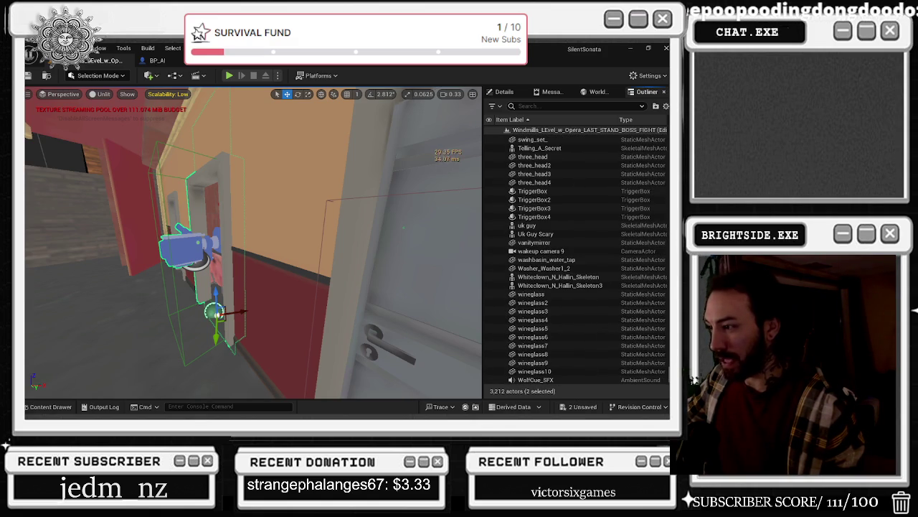
{"action": "left_click", "coordinate": [541, 251]}
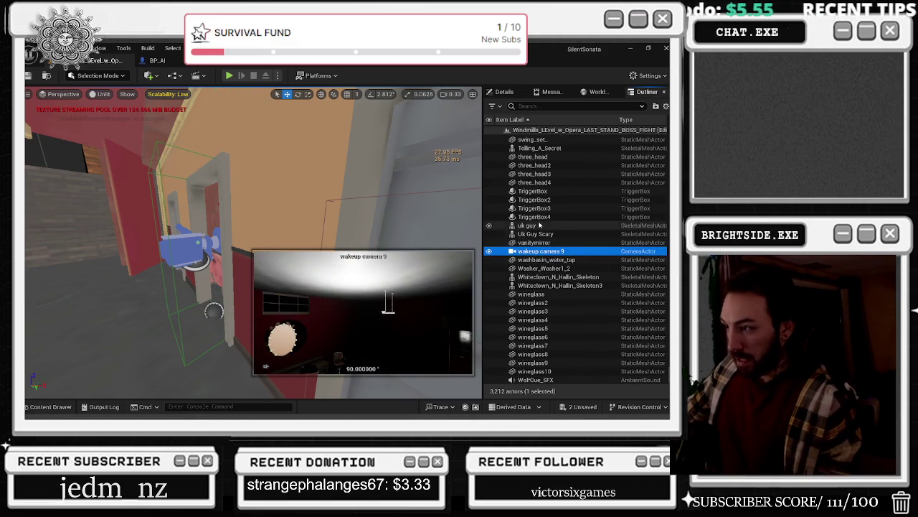
{"action": "scroll", "coordinate": [581, 229], "scroll_direction": "up", "scroll_amount": 3}
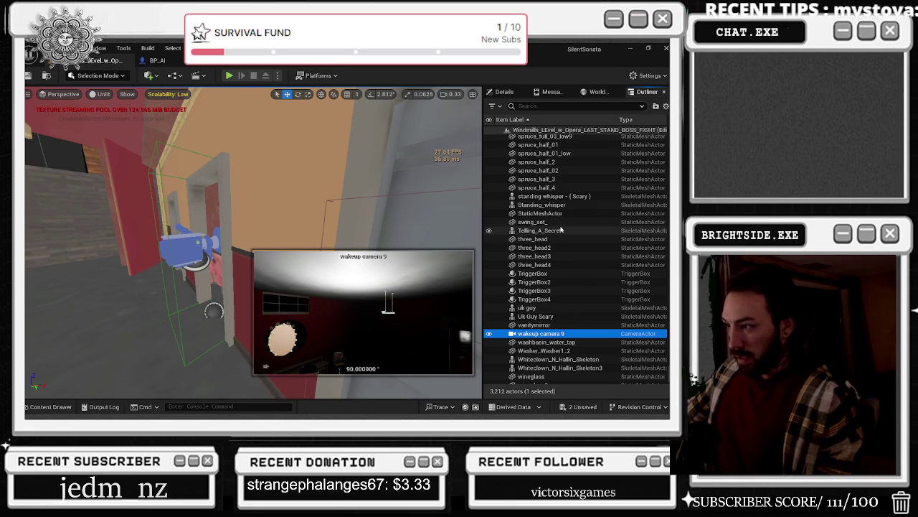
{"action": "scroll", "coordinate": [562, 229], "scroll_direction": "up", "scroll_amount": 6}
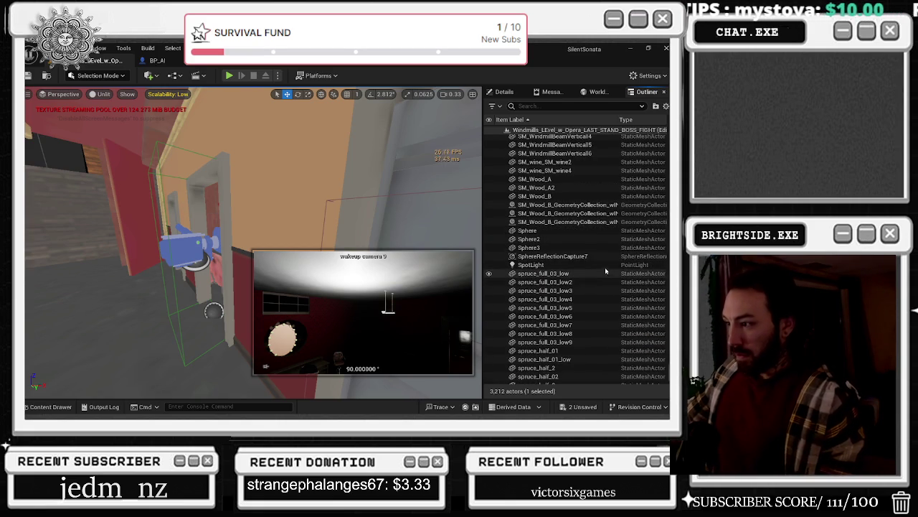
{"action": "scroll", "coordinate": [585, 219], "scroll_direction": "up", "scroll_amount": 5}
{"action": "scroll", "coordinate": [585, 216], "scroll_direction": "up", "scroll_amount": 6}
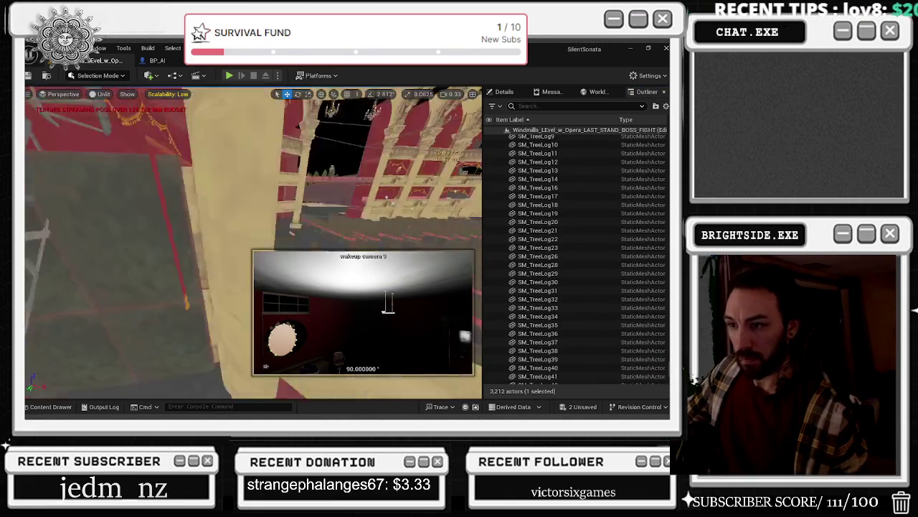
- Open the Maps folder assets, then bring up placement options on the floor tiles
{"action": "left_click", "coordinate": [60, 407]}
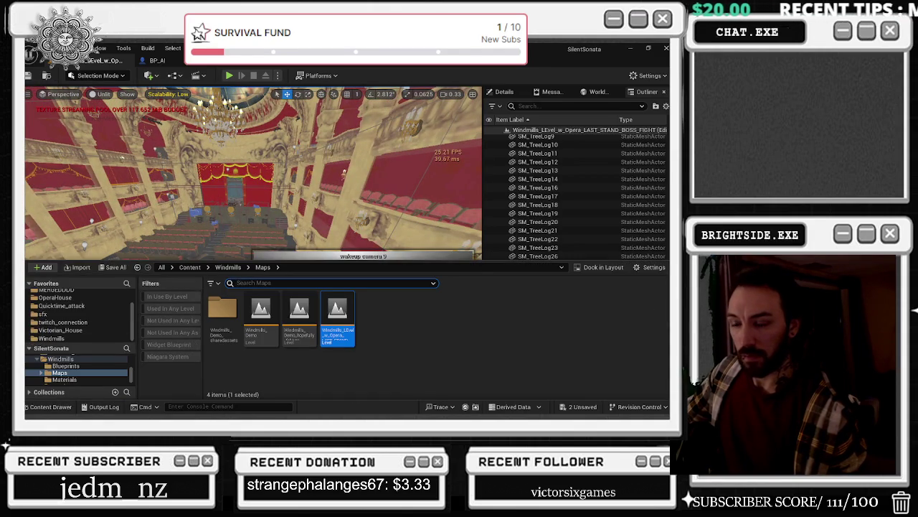
{"action": "left_click", "coordinate": [216, 233]}
{"action": "right_click", "coordinate": [217, 234]}
{"action": "mouse_move", "coordinate": [294, 182]}
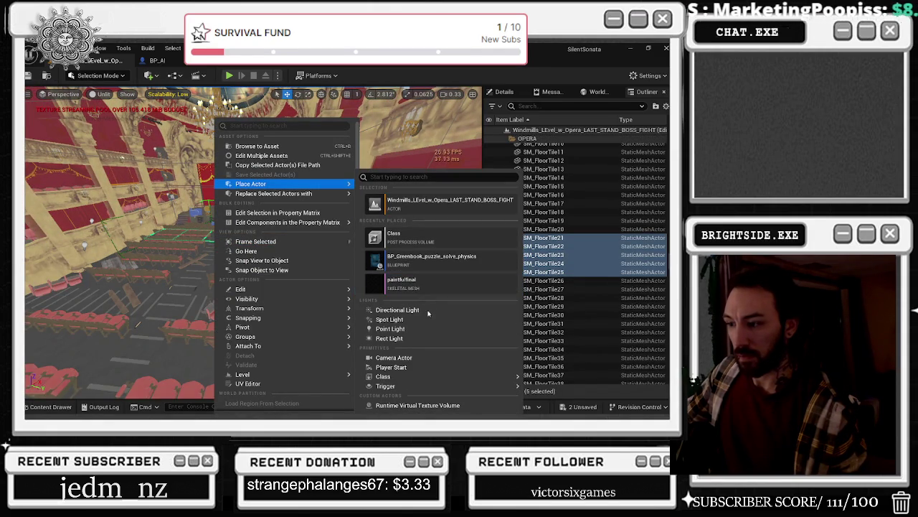
{"action": "mouse_move", "coordinate": [429, 378]}
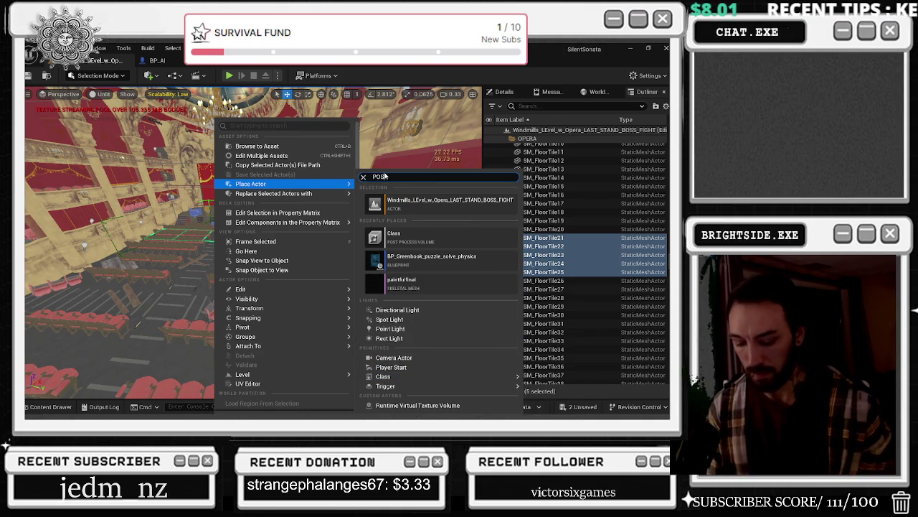
{"action": "type", "text": "T"}
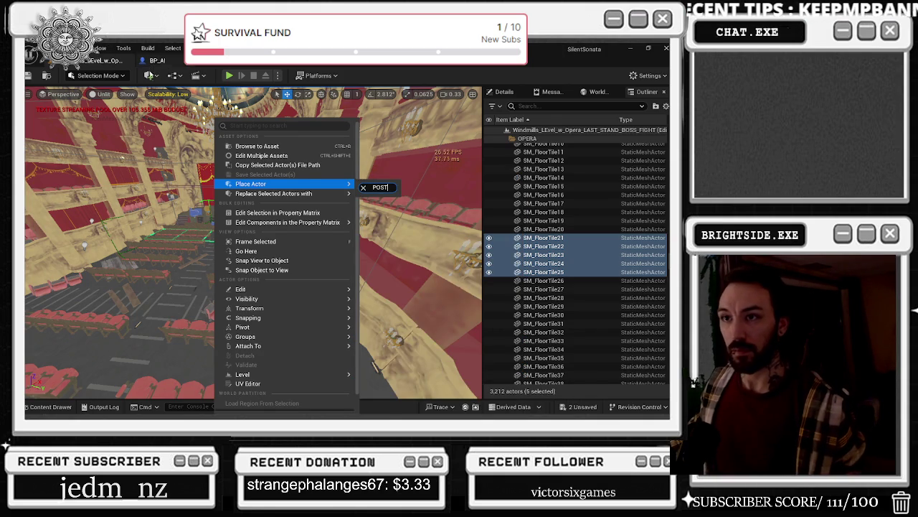
- Search the Add menu's Volumes for 'POST' and place a Post Process Volume
{"action": "left_click", "coordinate": [149, 75]}
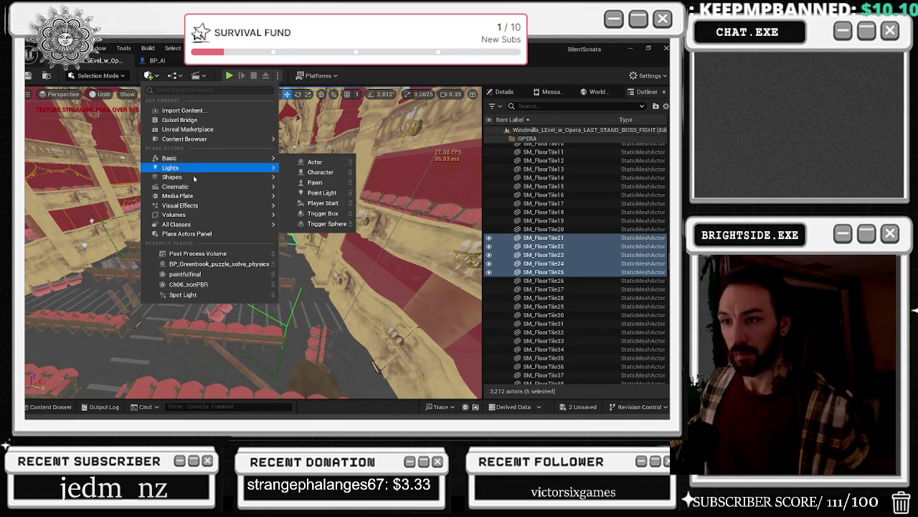
{"action": "mouse_move", "coordinate": [193, 187]}
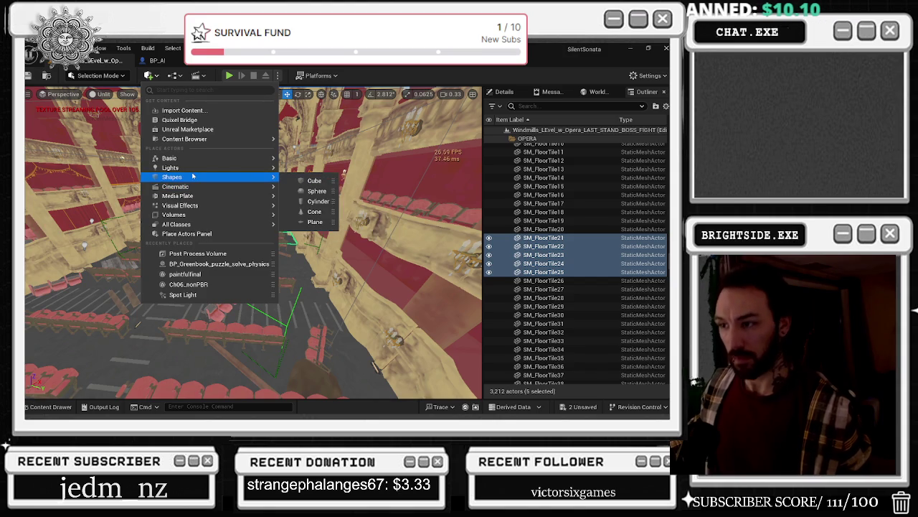
{"action": "mouse_move", "coordinate": [194, 208]}
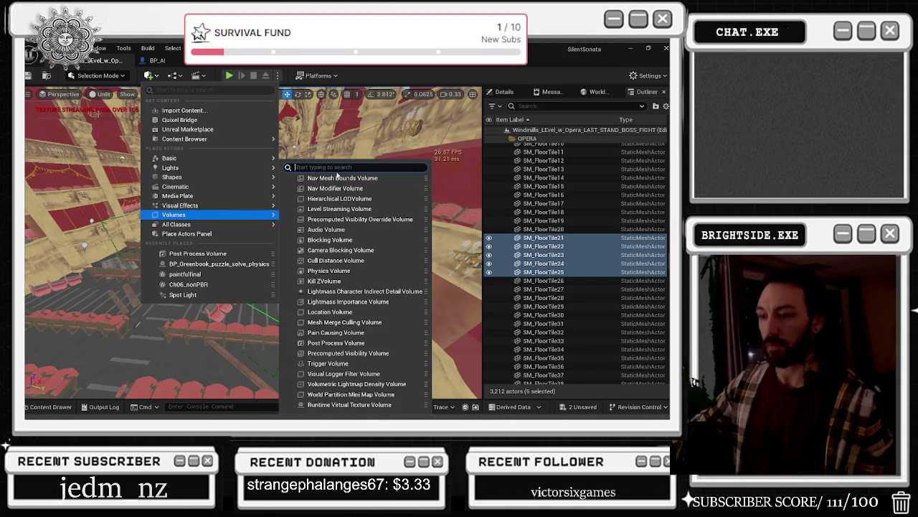
{"action": "type", "text": "POST"}
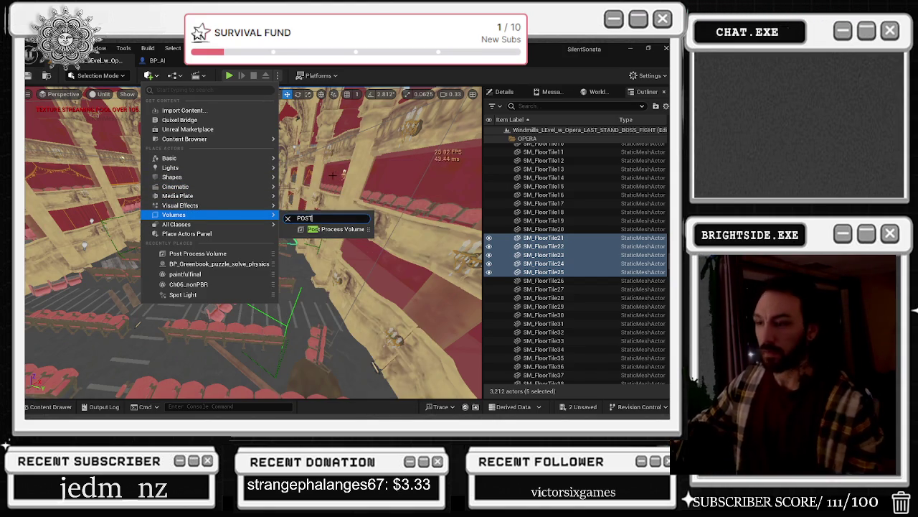
{"action": "left_click", "coordinate": [337, 229]}
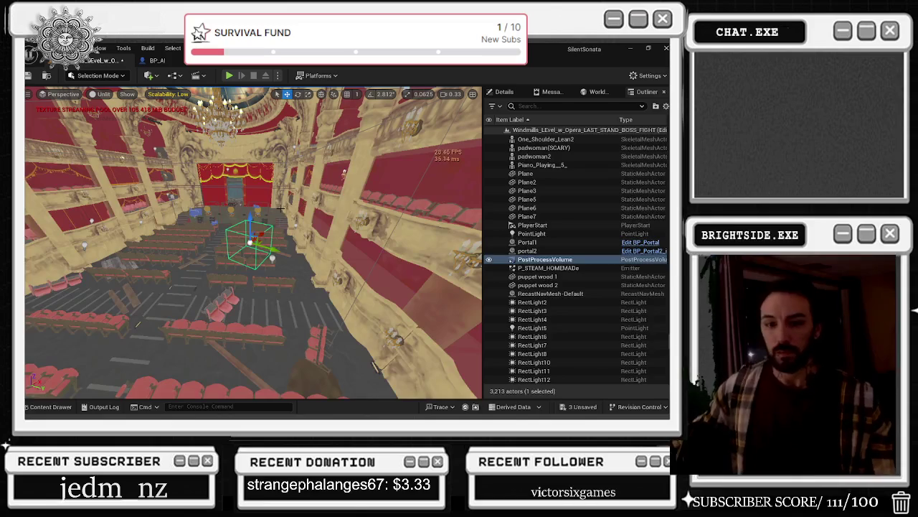
- Move the Post Process Volume lower and show its full Details with the filter cleared
{"action": "key", "text": "alt+Tab"}
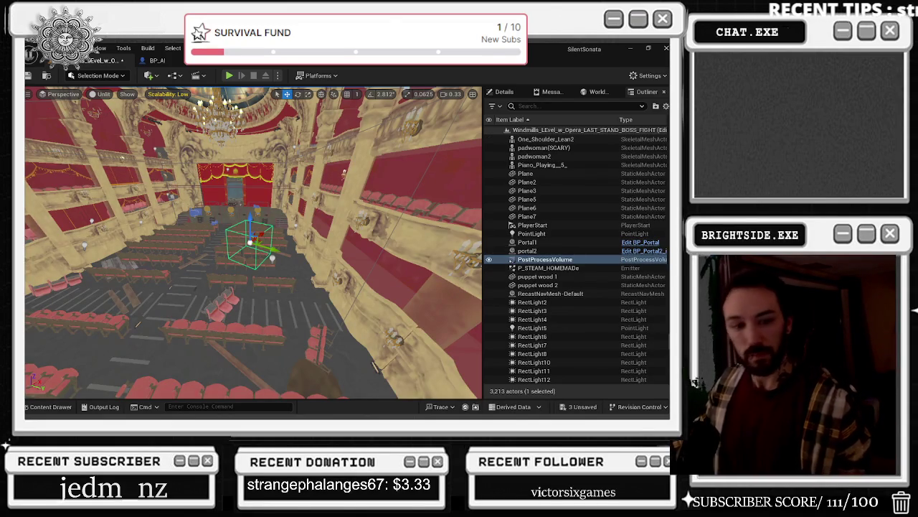
{"action": "left_click_drag", "start_coordinate": [250, 223], "coordinate": [251, 257]}
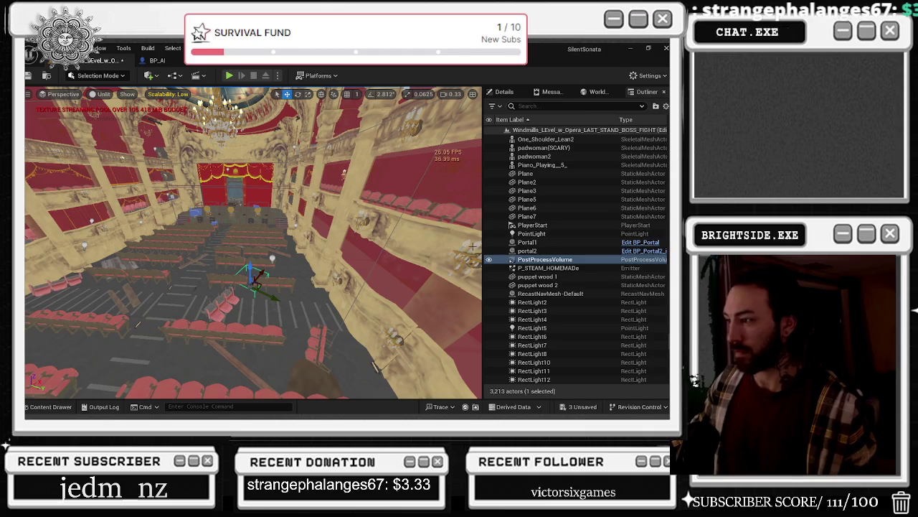
{"action": "left_click", "coordinate": [510, 93]}
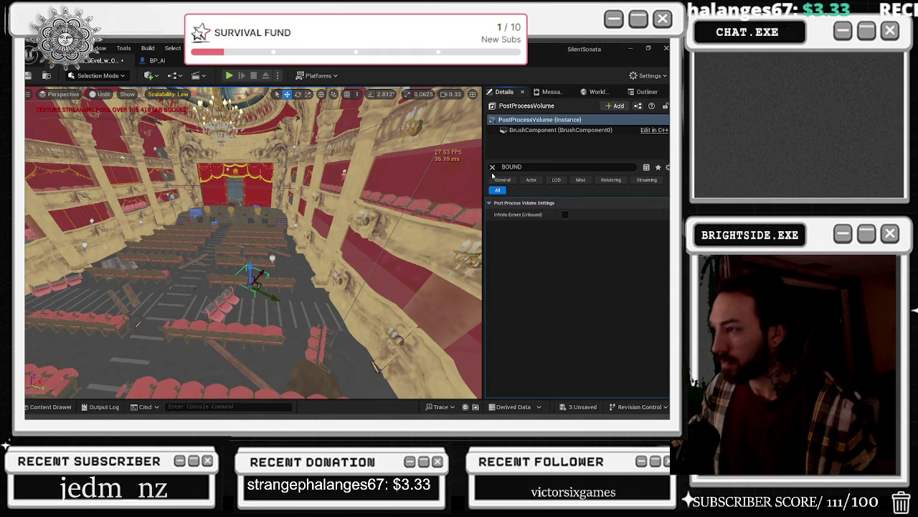
{"action": "left_click", "coordinate": [492, 166]}
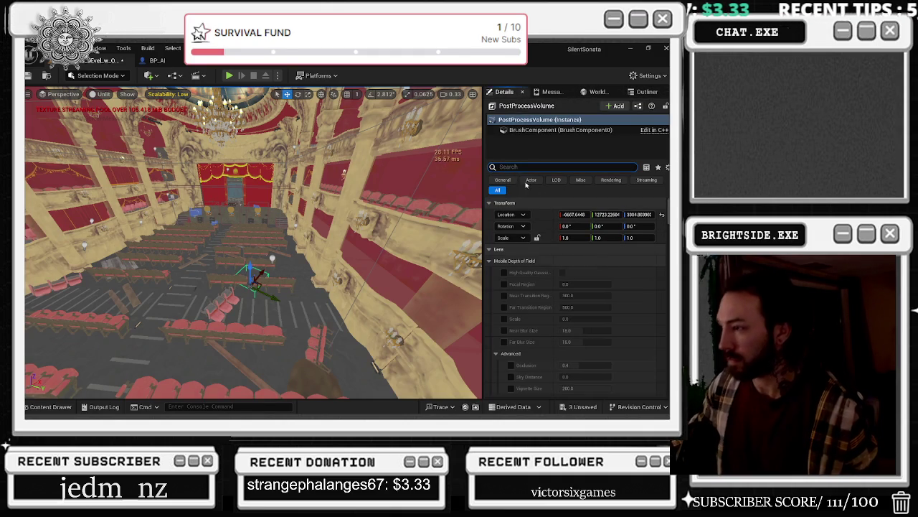
{"action": "left_click", "coordinate": [560, 130]}
{"action": "scroll", "coordinate": [567, 349], "scroll_direction": "down", "scroll_amount": 3}
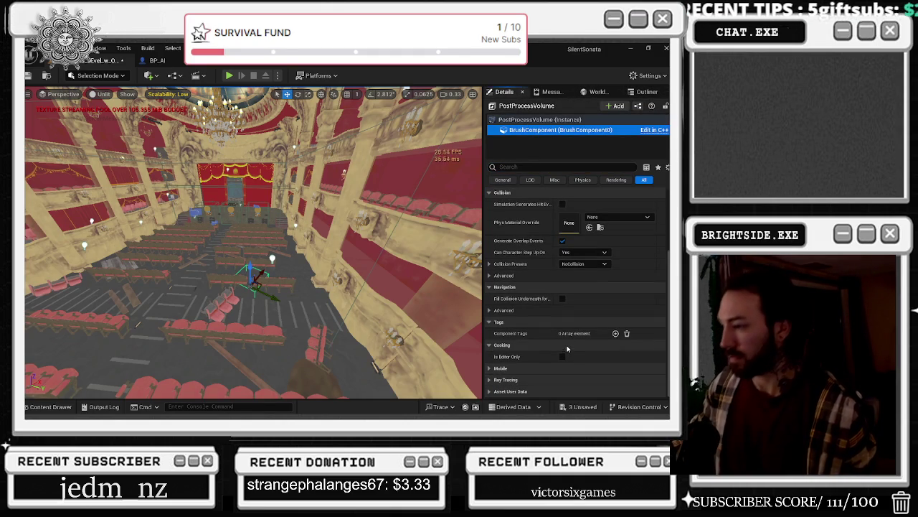
{"action": "left_click", "coordinate": [539, 119]}
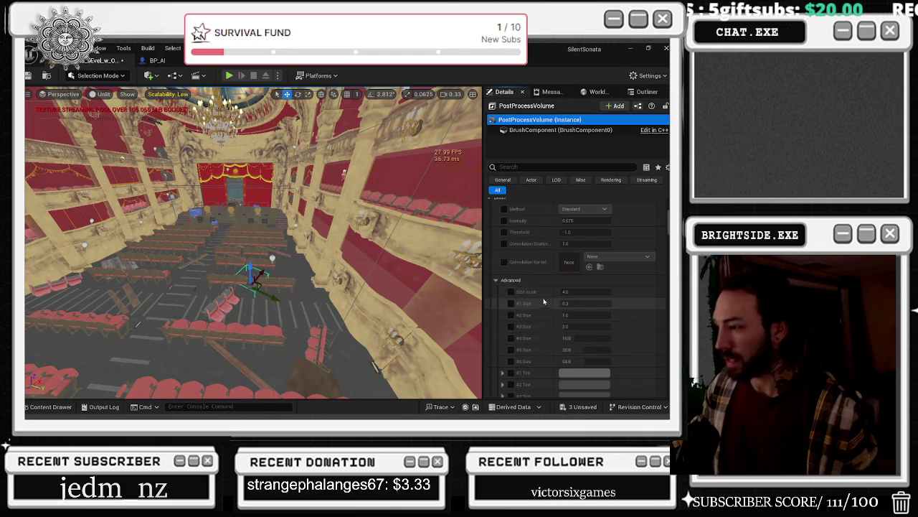
{"action": "scroll", "coordinate": [539, 301], "scroll_direction": "up", "scroll_amount": 1}
- Fold away Exposure, Local Exposure, Lens Flares, Depth of Field and other sections down to Color Grading
{"action": "left_click", "coordinate": [489, 261]}
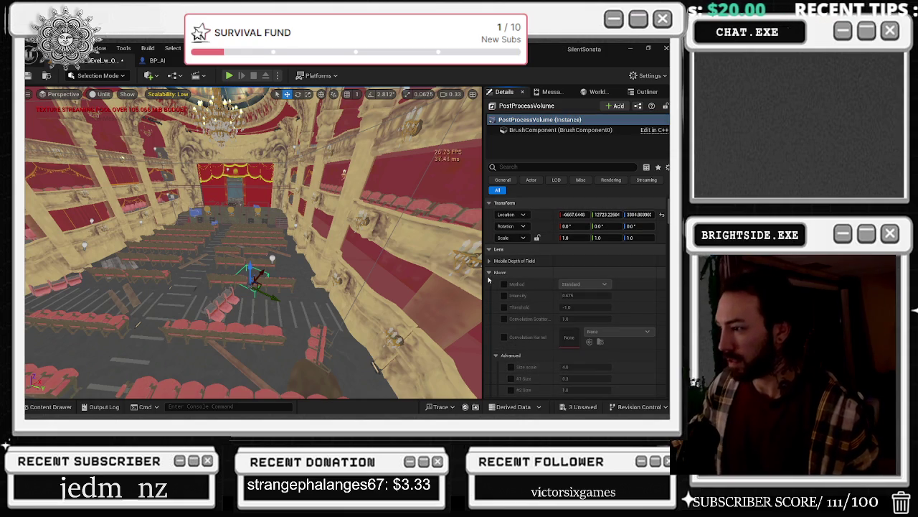
{"action": "left_click", "coordinate": [490, 284]}
{"action": "left_click", "coordinate": [490, 295]}
{"action": "left_click", "coordinate": [489, 307]}
{"action": "left_click", "coordinate": [490, 318]}
{"action": "left_click", "coordinate": [489, 330]}
{"action": "scroll", "coordinate": [502, 302], "scroll_direction": "down", "scroll_amount": 3}
{"action": "left_click", "coordinate": [489, 246]}
{"action": "left_click", "coordinate": [489, 258]}
{"action": "left_click", "coordinate": [489, 269]}
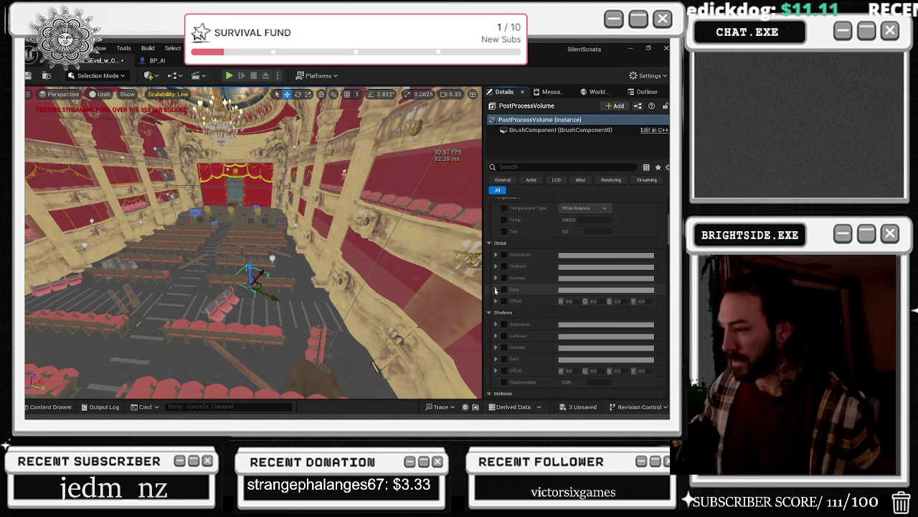
{"action": "key", "text": "alt+Tab"}
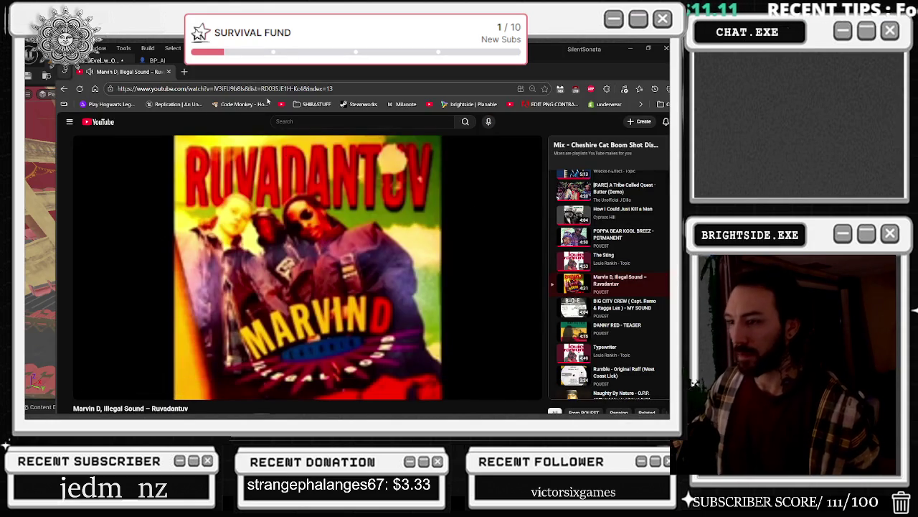
- Open a new Edge tab and run a web search for 'DISCORD'
{"action": "left_click", "coordinate": [184, 71]}
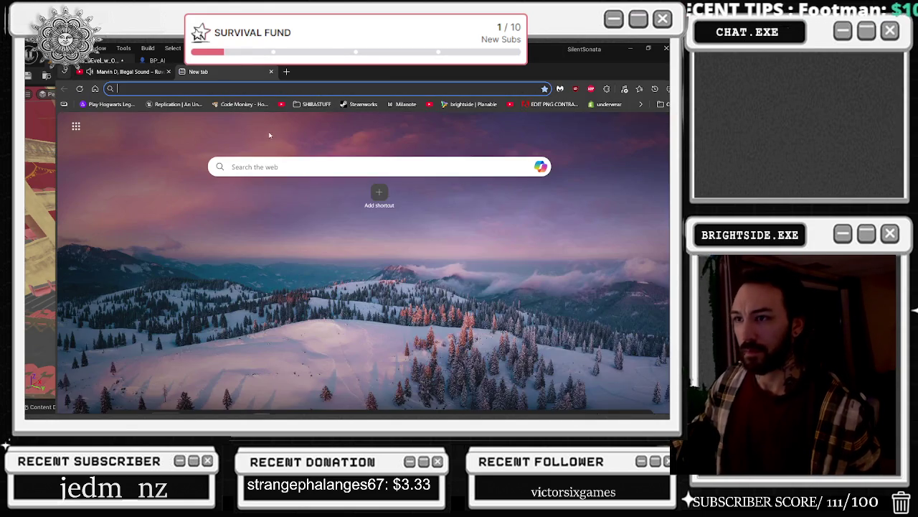
{"action": "type", "text": "DISC"}
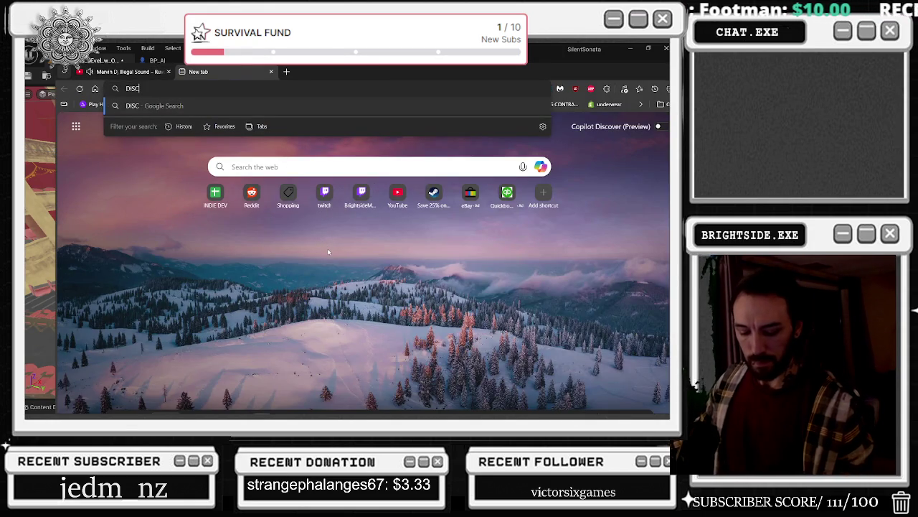
{"action": "type", "text": "RD"}
{"action": "key", "text": "Return"}
{"action": "key", "text": "alt+Tab"}
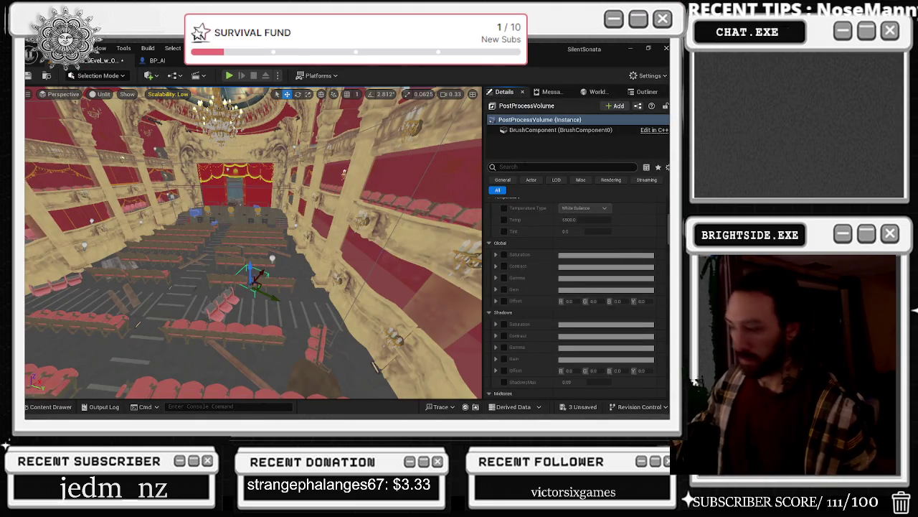
- Filter Details by 'POST' and add M_ComicBook as a post process material
{"action": "type", "text": "POST"}
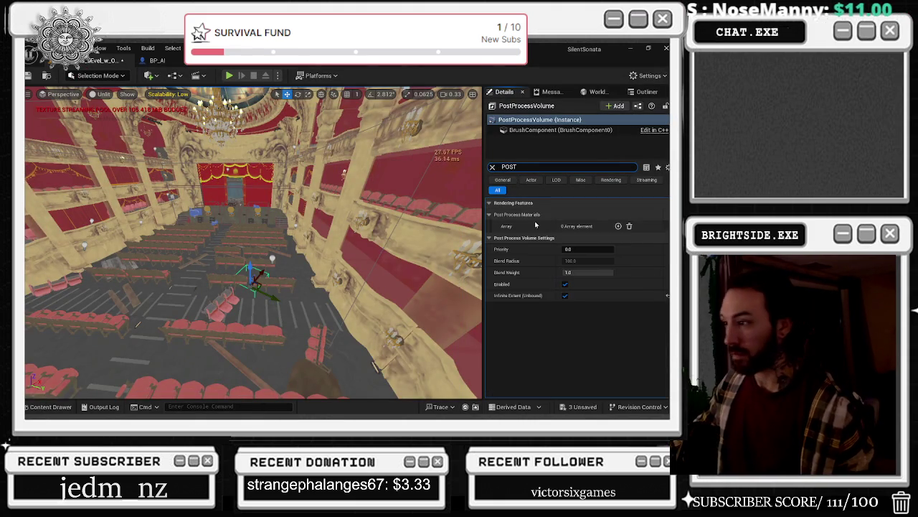
{"action": "left_click", "coordinate": [619, 226]}
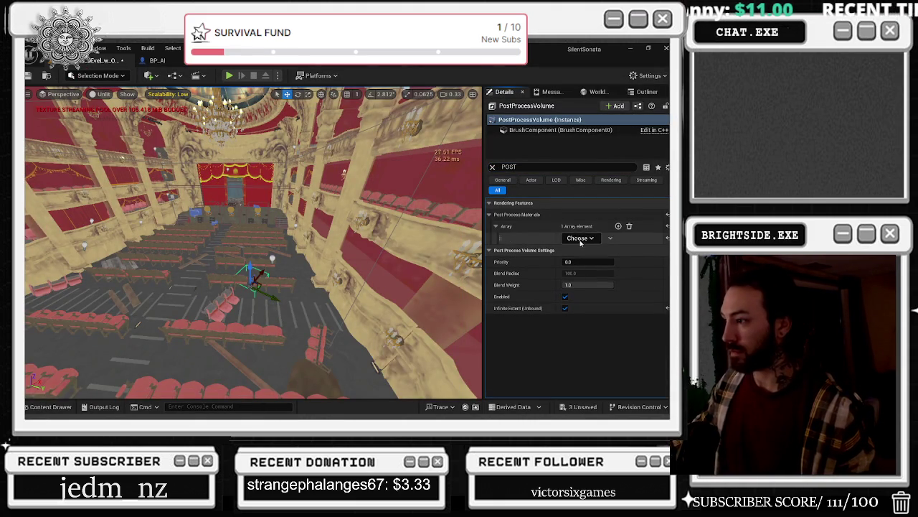
{"action": "left_click", "coordinate": [572, 238]}
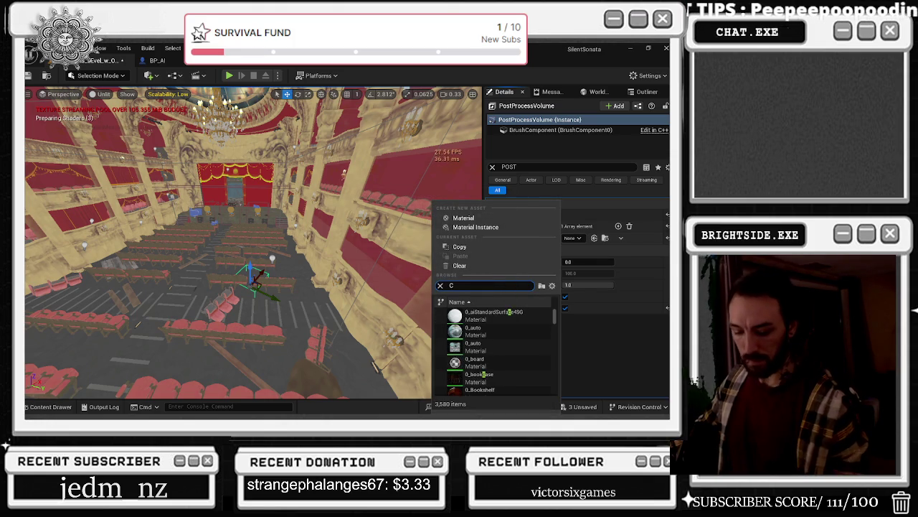
{"action": "type", "text": "COMIC"}
{"action": "left_click", "coordinate": [484, 314]}
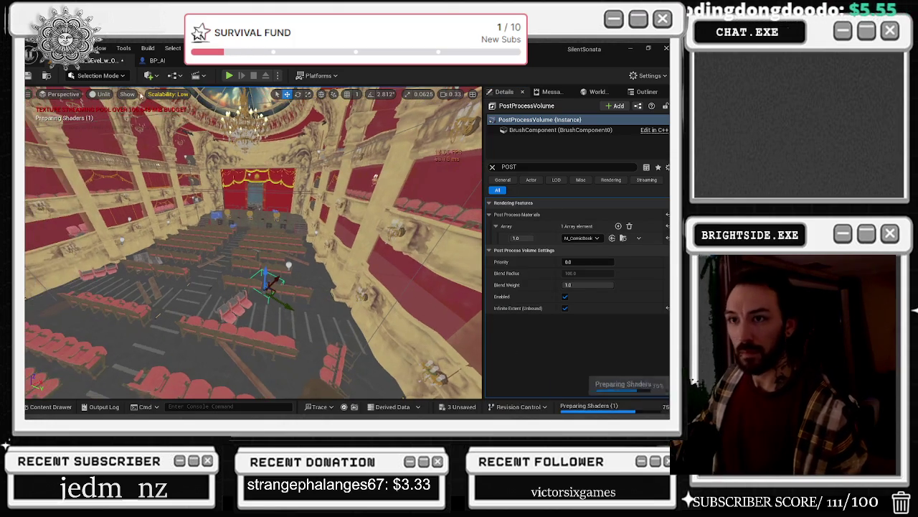
- Preview the material with the viewport Lit, then Unlit, and start a Play session
{"action": "left_click", "coordinate": [100, 94]}
{"action": "left_click", "coordinate": [104, 107]}
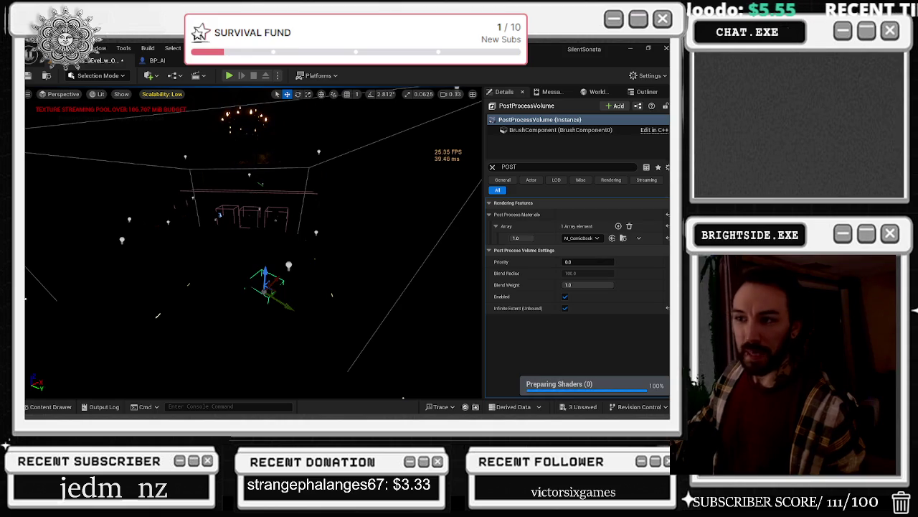
{"action": "key", "text": "Left"}
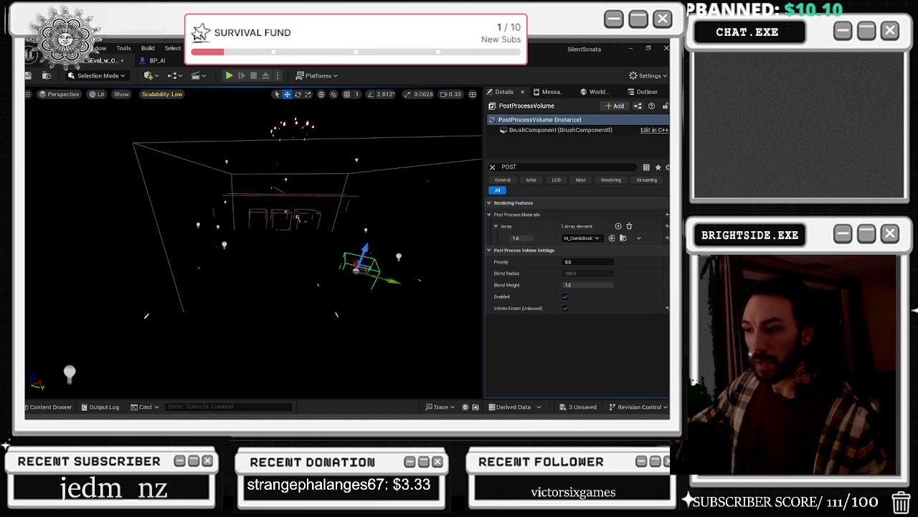
{"action": "scroll", "coordinate": [253, 244], "scroll_direction": "down", "scroll_amount": 3}
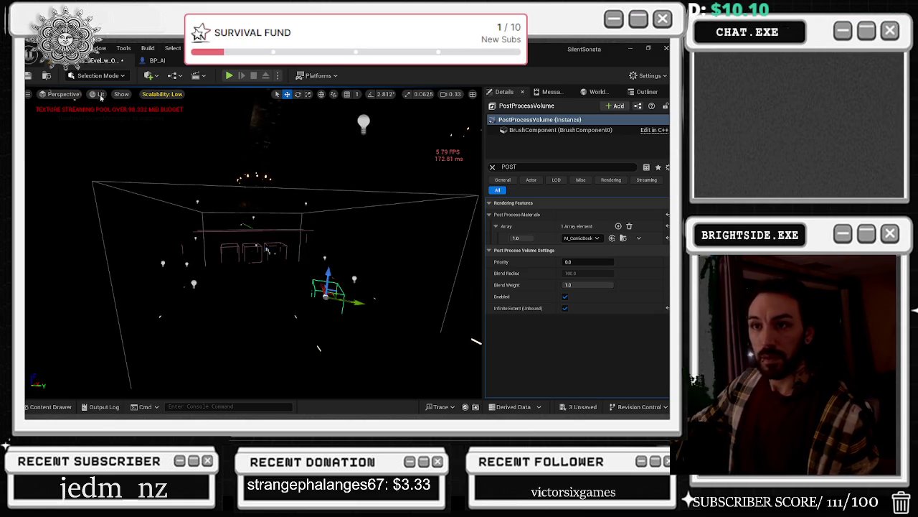
{"action": "left_click", "coordinate": [96, 94]}
{"action": "key", "text": "alt+3"}
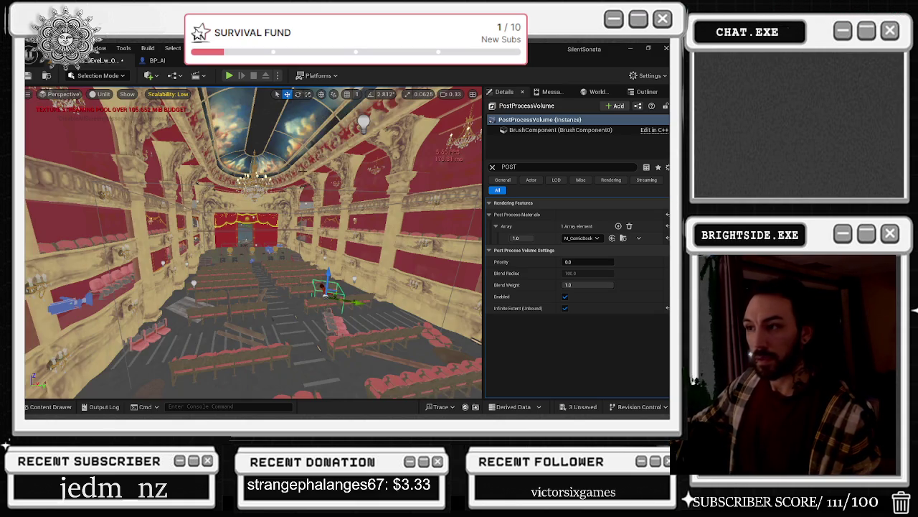
{"action": "scroll", "coordinate": [253, 244], "scroll_direction": "up", "scroll_amount": 3}
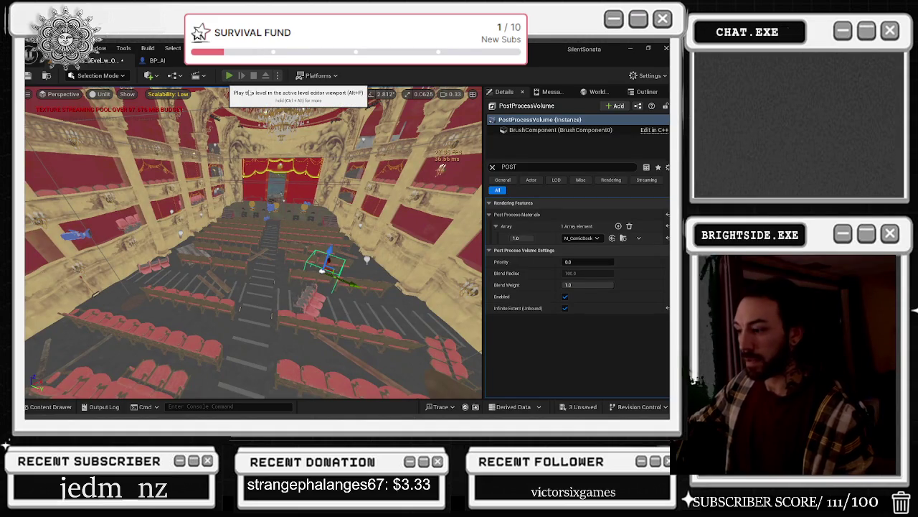
{"action": "left_click", "coordinate": [229, 76]}
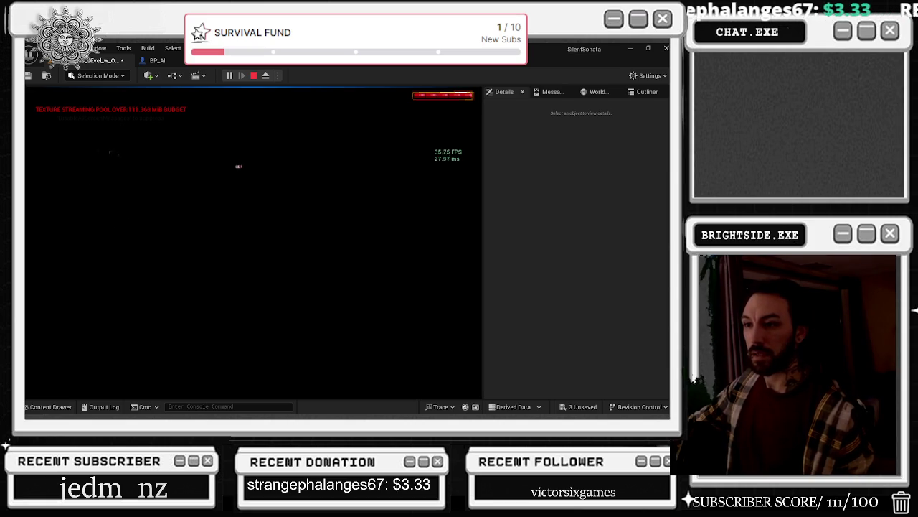
- Walk through the dark hall toward the lit doorway and chandelier, then show World Settings
{"action": "key", "text": "w"}
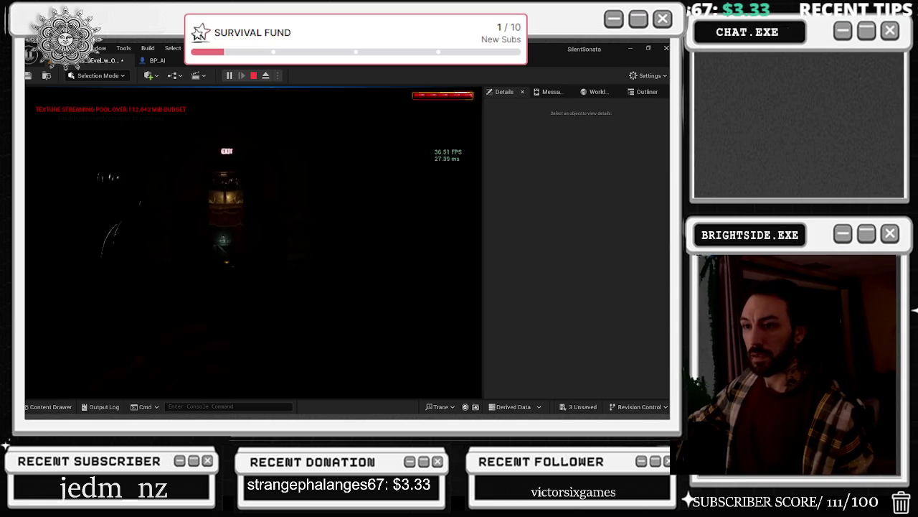
{"action": "key", "text": "w"}
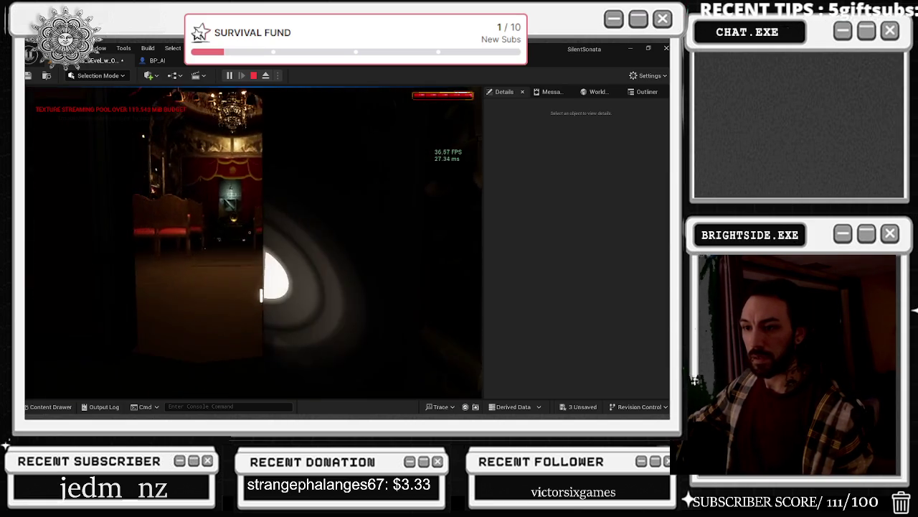
{"action": "key", "text": "w"}
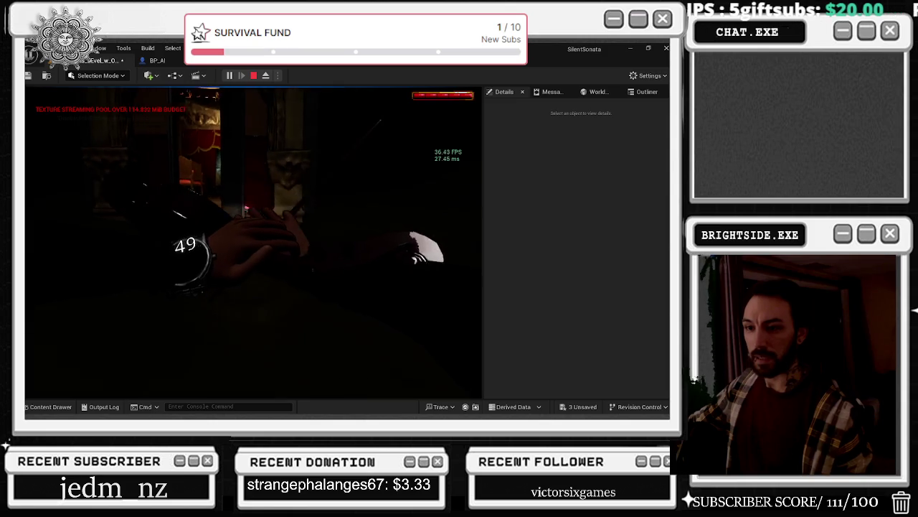
{"action": "key", "text": "w"}
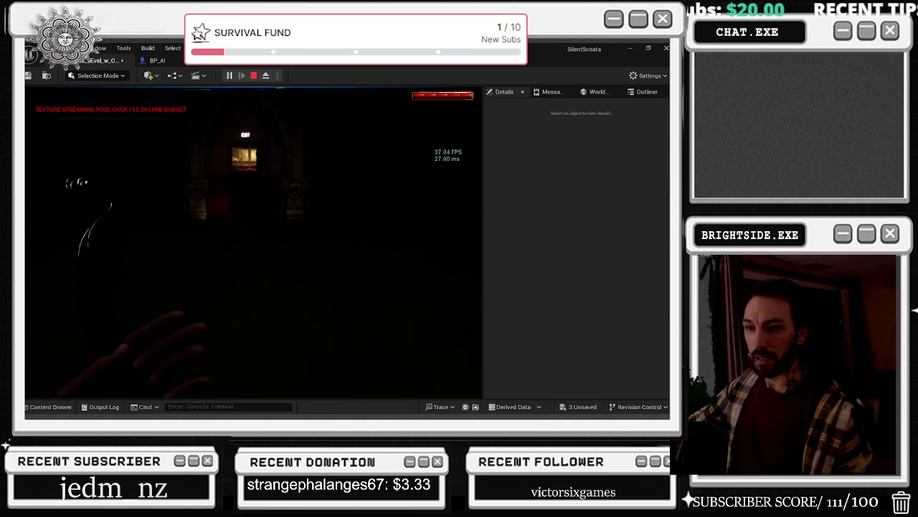
{"action": "key", "text": "w"}
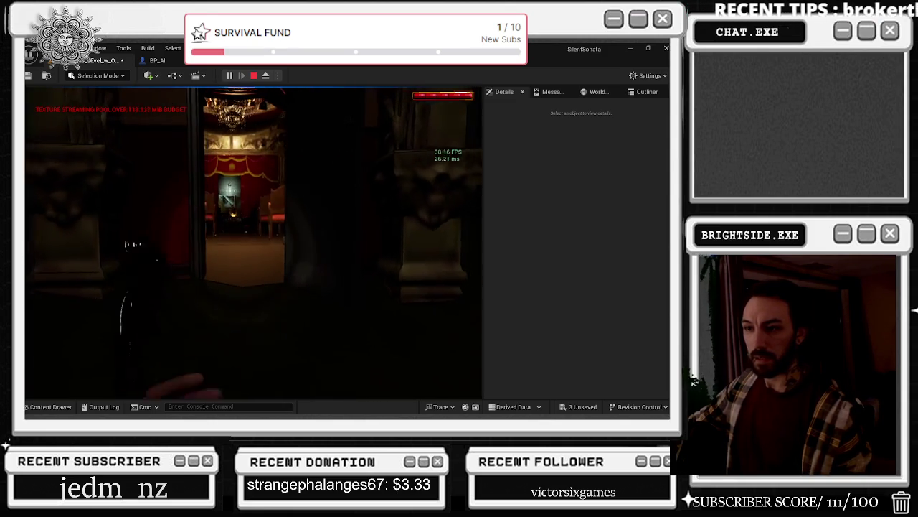
{"action": "key", "text": "w"}
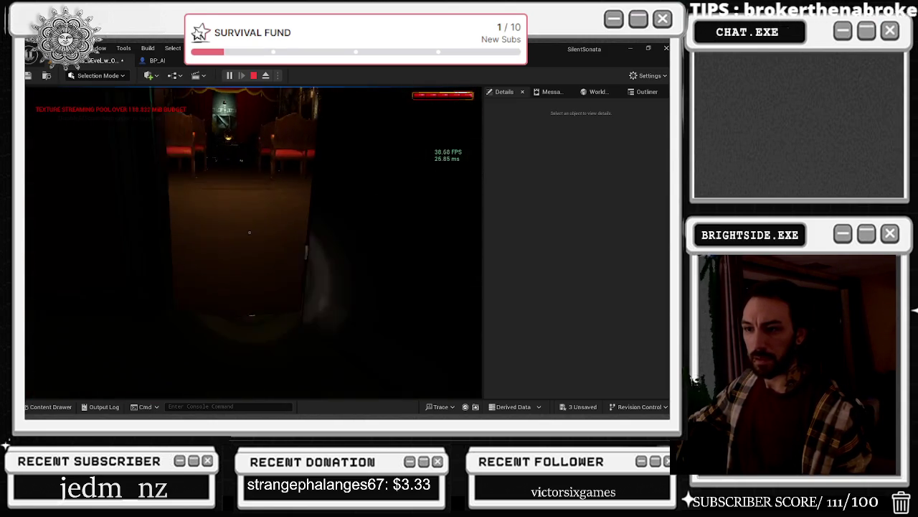
{"action": "key", "text": "w"}
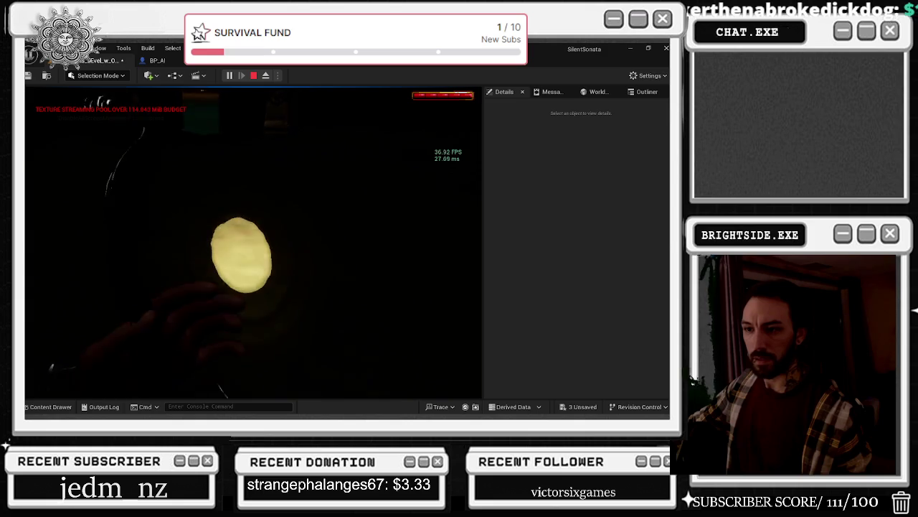
{"action": "key", "text": "w"}
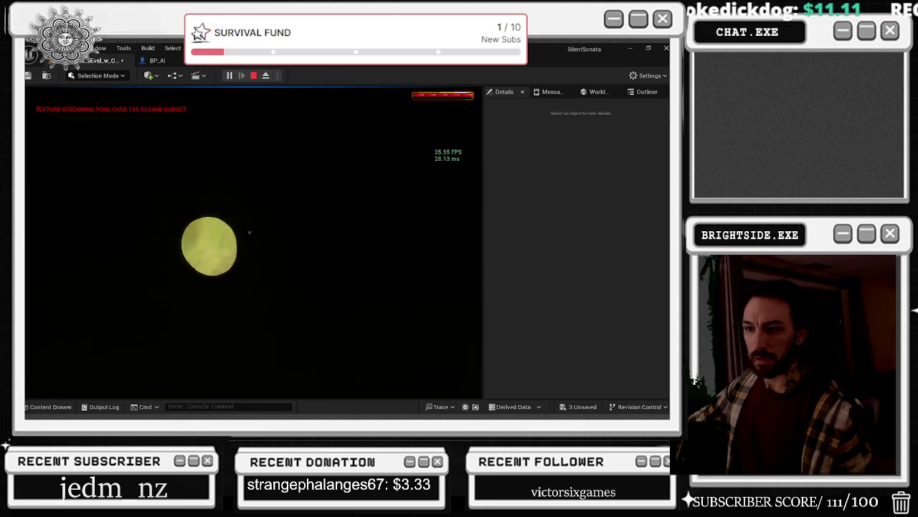
{"action": "key", "text": "w"}
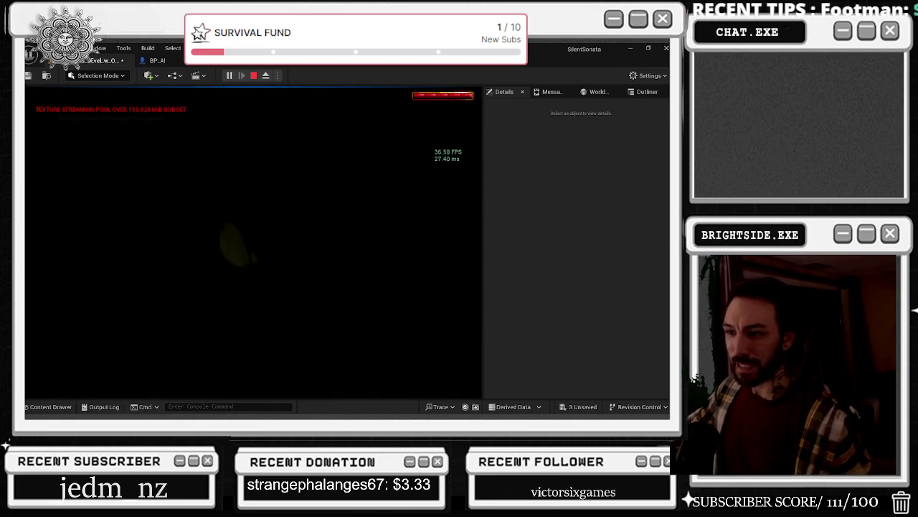
{"action": "key", "text": "w"}
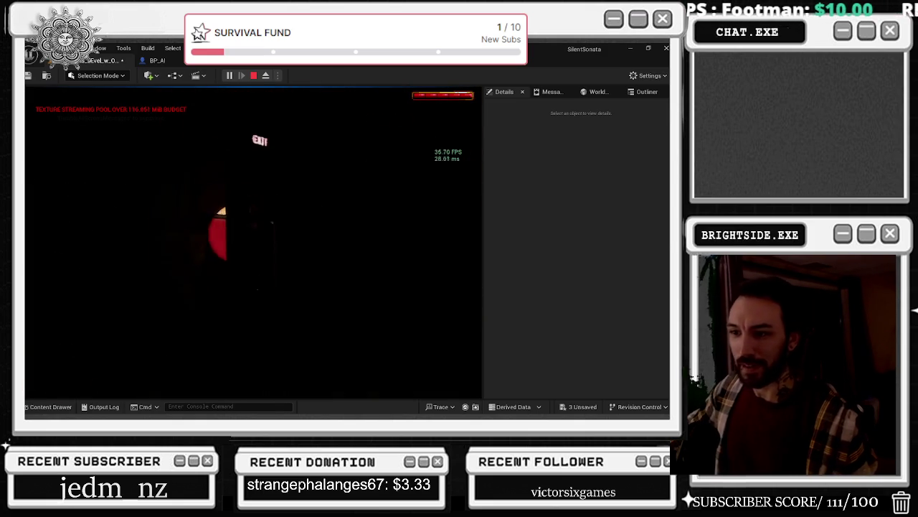
{"action": "key", "text": "w"}
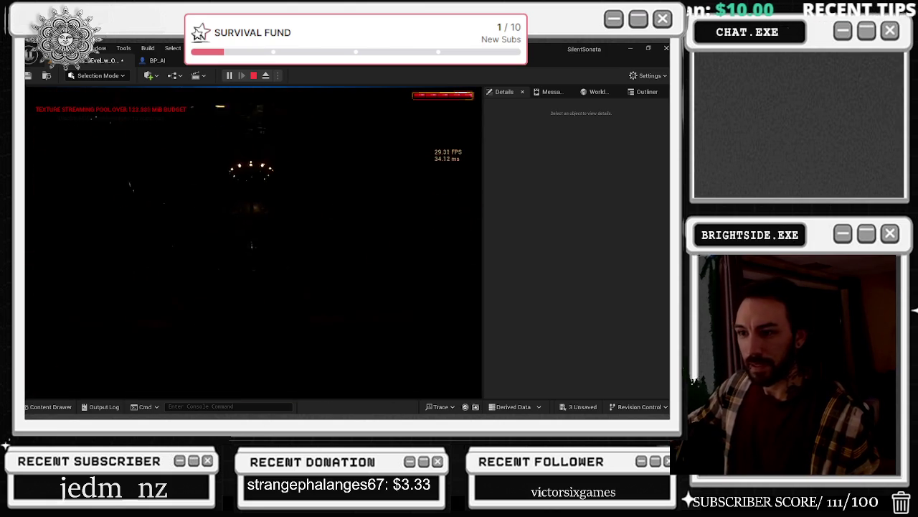
{"action": "key", "text": "w"}
{"action": "key", "text": "w"}
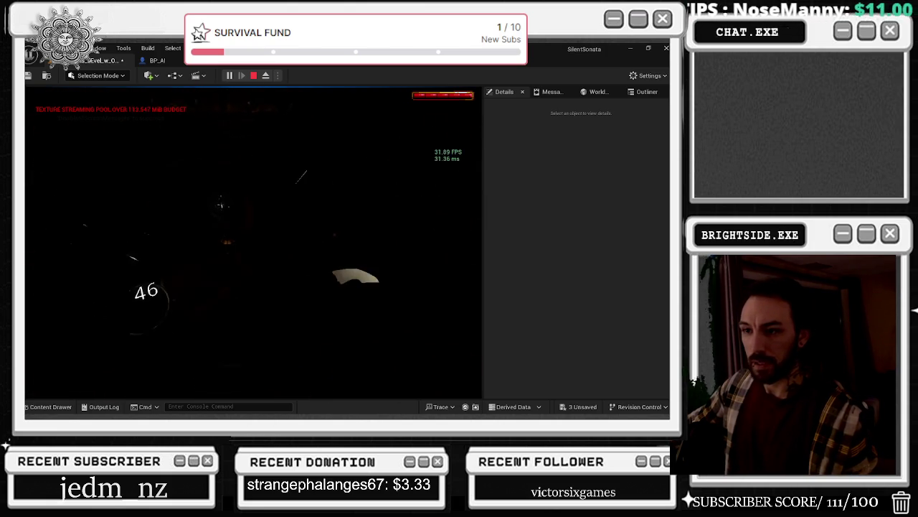
{"action": "key", "text": "w"}
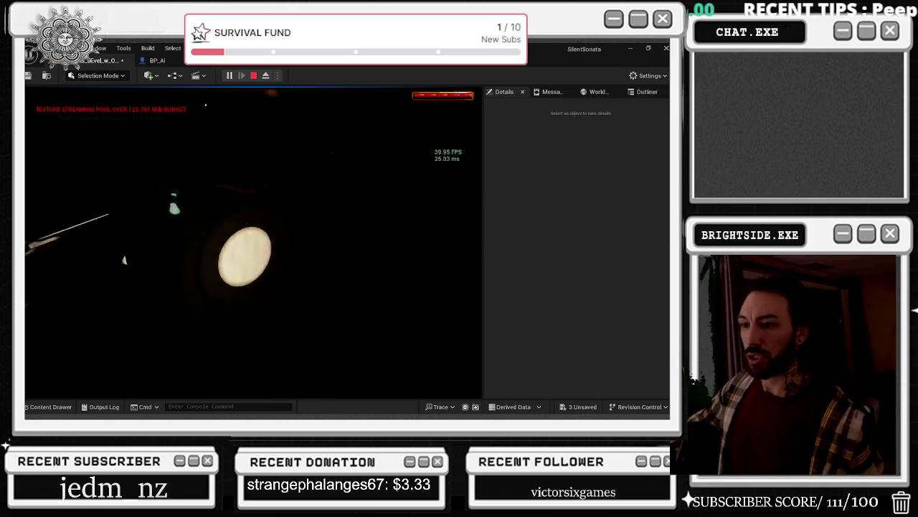
{"action": "key", "text": "alt+Tab"}
{"action": "left_click", "coordinate": [595, 92]}
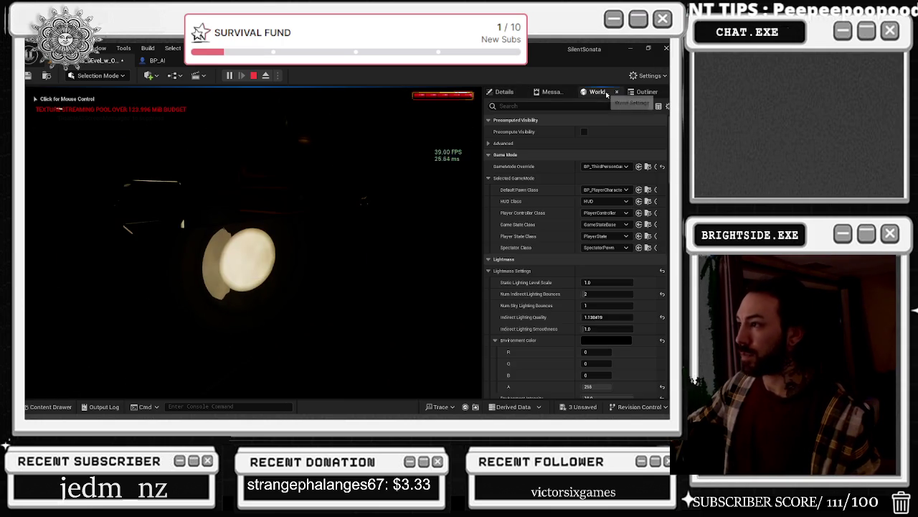
- Search the Outliner for 'POS', select PostProcessVolume and locate its M_ComicBook material
{"action": "left_click", "coordinate": [645, 92]}
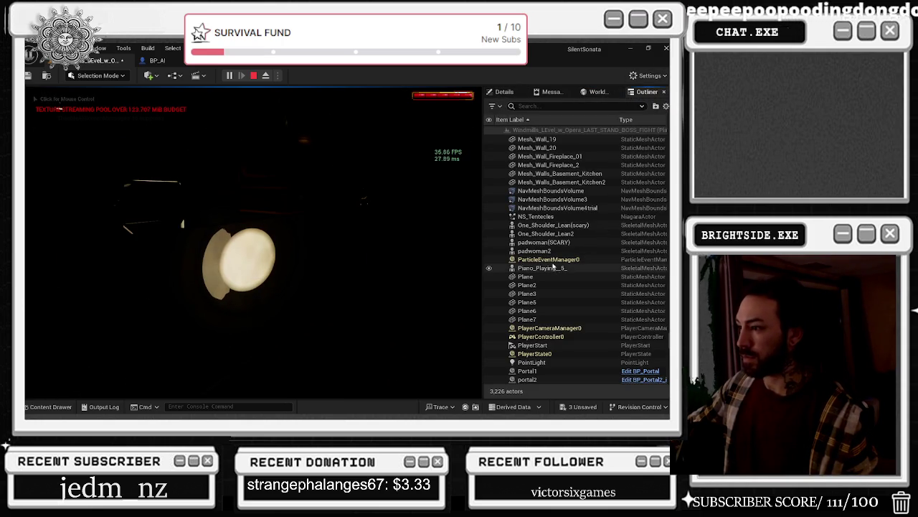
{"action": "left_click", "coordinate": [560, 105]}
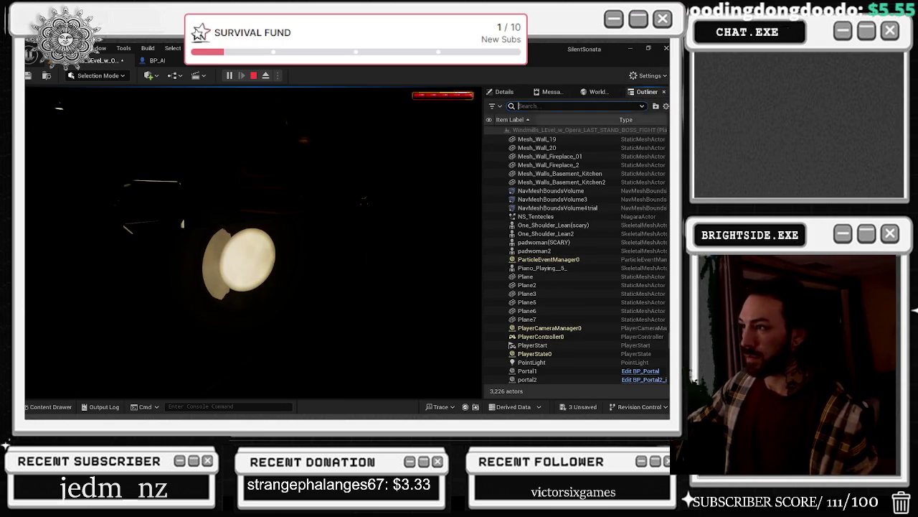
{"action": "type", "text": "PO"}
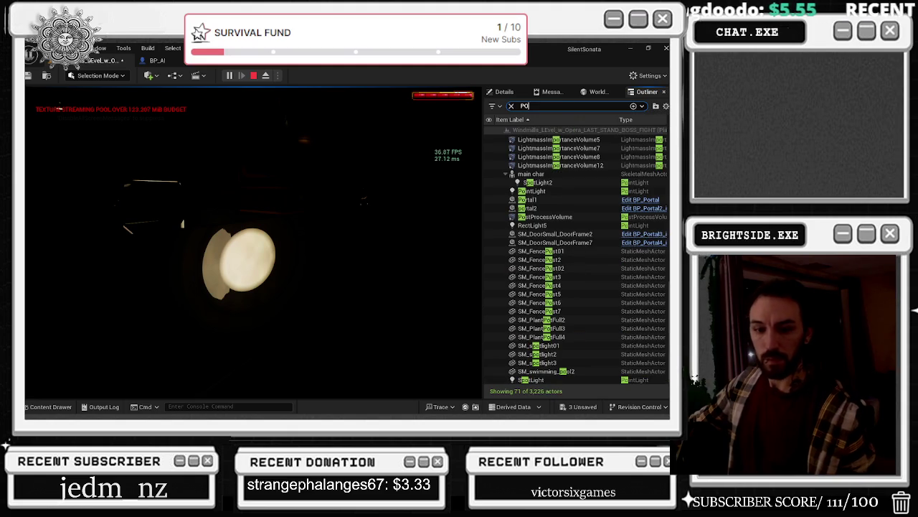
{"action": "type", "text": "S"}
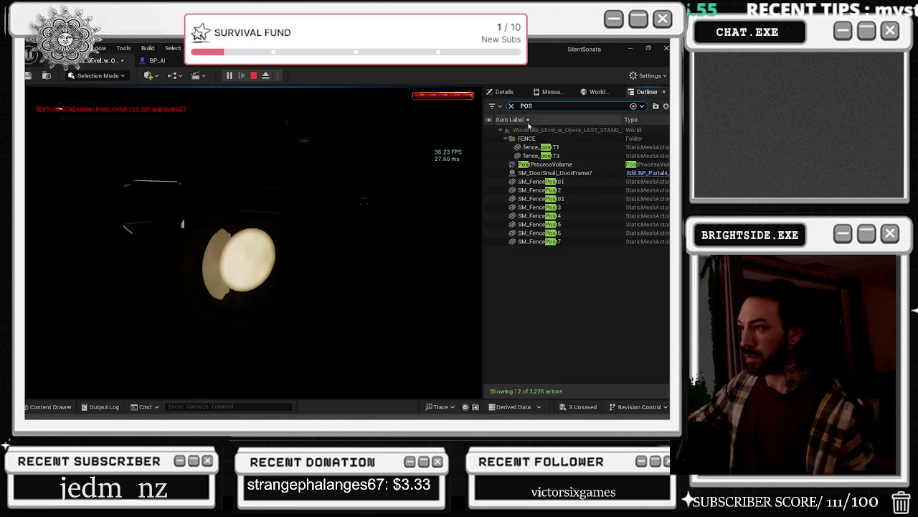
{"action": "left_click", "coordinate": [552, 164]}
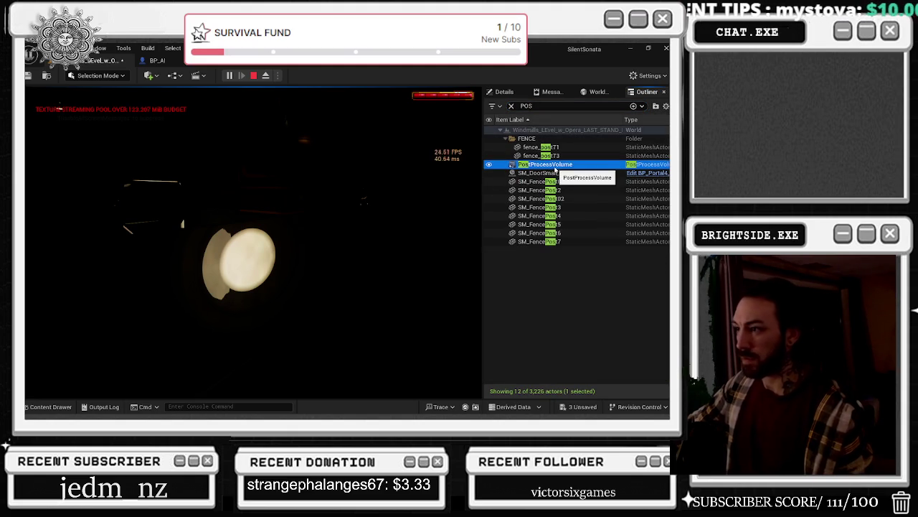
{"action": "left_click", "coordinate": [505, 92]}
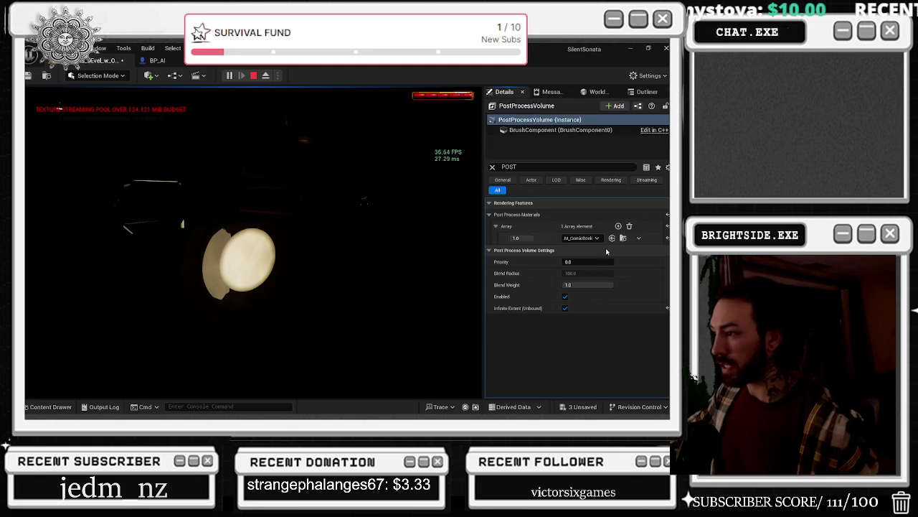
{"action": "left_click", "coordinate": [623, 239]}
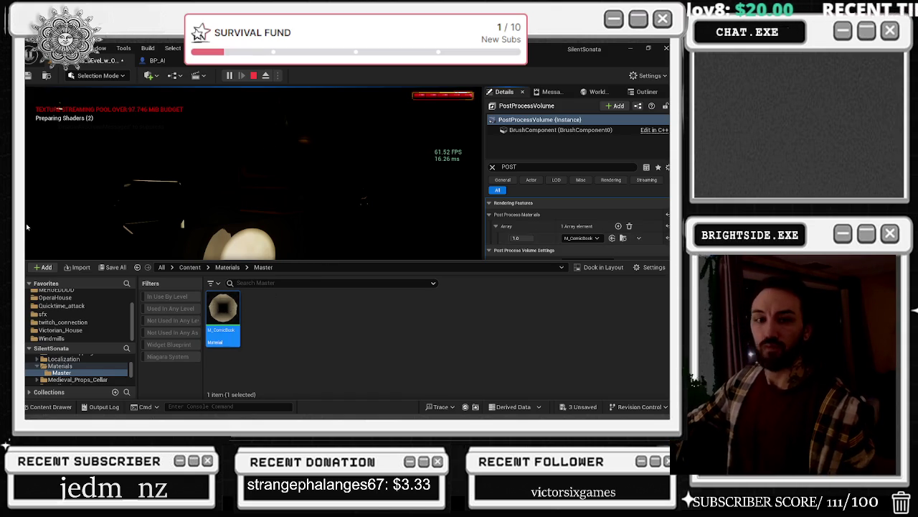
{"action": "left_click", "coordinate": [545, 232]}
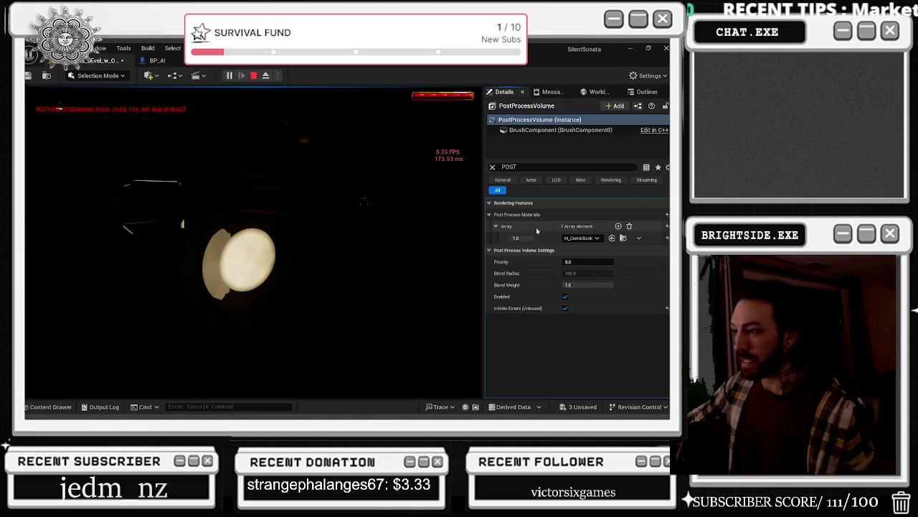
- Clear the POST filter, expand Local Exposure, test Blend Weight, and scroll to Exposure
{"action": "left_click", "coordinate": [492, 167]}
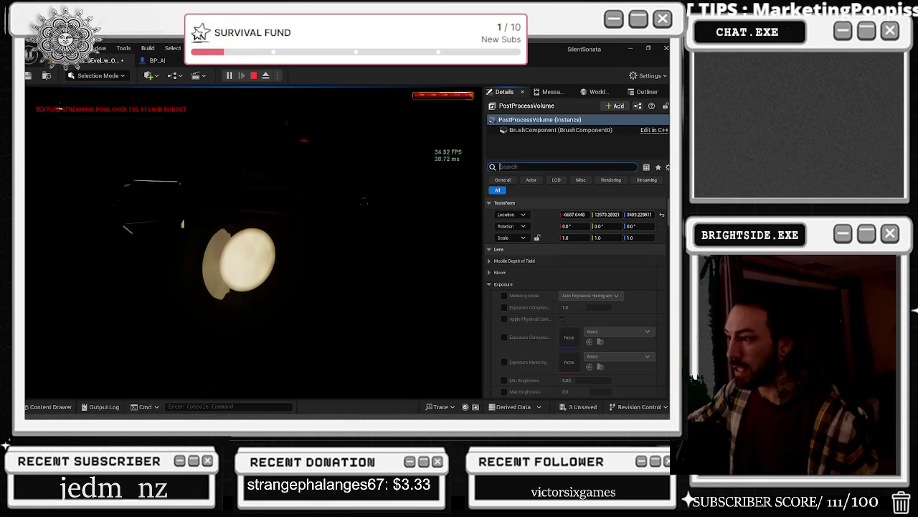
{"action": "scroll", "coordinate": [495, 287], "scroll_direction": "down", "scroll_amount": 5}
{"action": "left_click", "coordinate": [496, 299]}
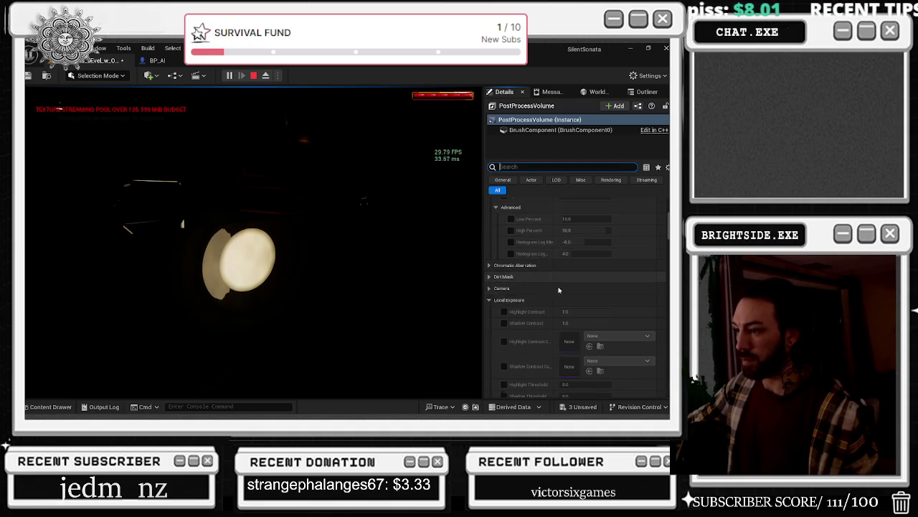
{"action": "scroll", "coordinate": [567, 287], "scroll_direction": "down", "scroll_amount": 2}
{"action": "scroll", "coordinate": [564, 241], "scroll_direction": "down", "scroll_amount": 10}
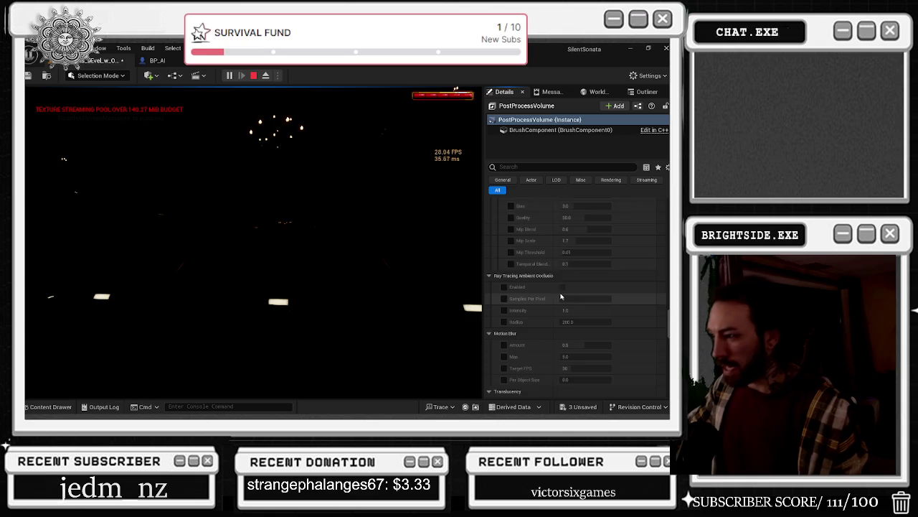
{"action": "scroll", "coordinate": [563, 300], "scroll_direction": "down", "scroll_amount": 4}
{"action": "scroll", "coordinate": [564, 308], "scroll_direction": "down", "scroll_amount": 12}
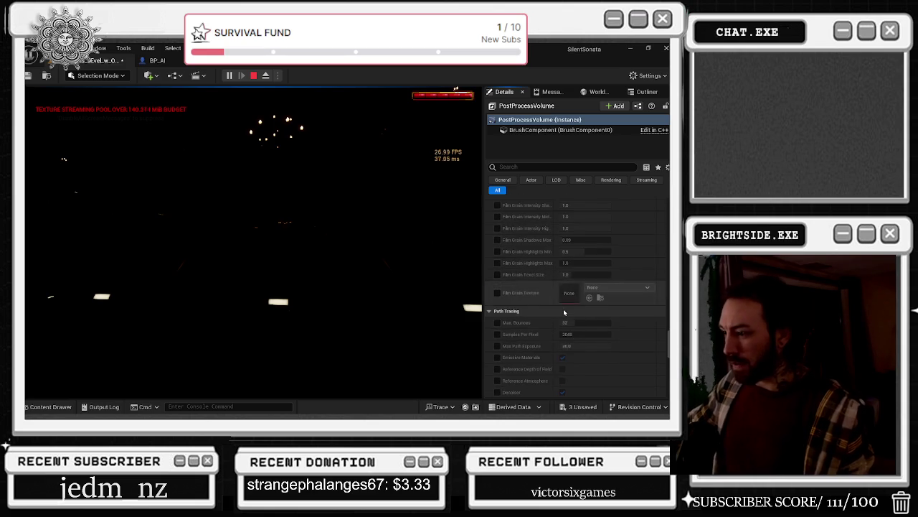
{"action": "scroll", "coordinate": [547, 323], "scroll_direction": "down", "scroll_amount": 4}
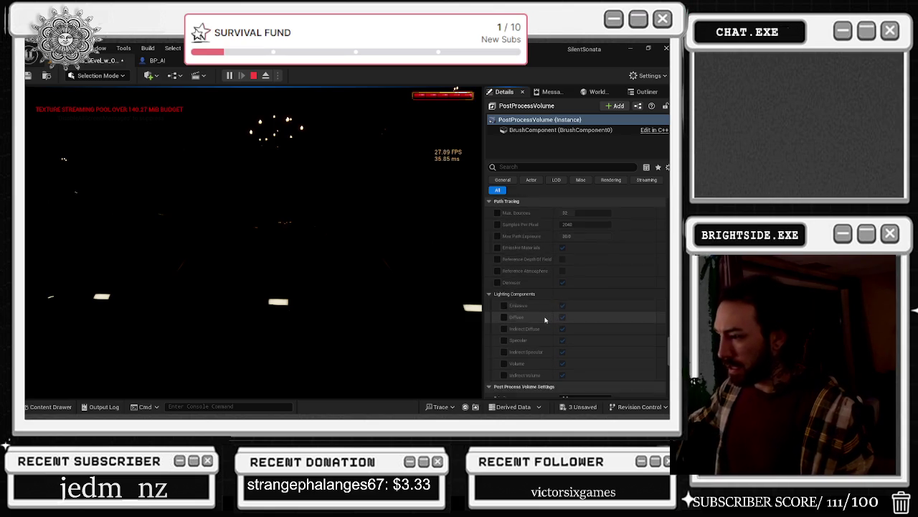
{"action": "scroll", "coordinate": [560, 322], "scroll_direction": "down", "scroll_amount": 2}
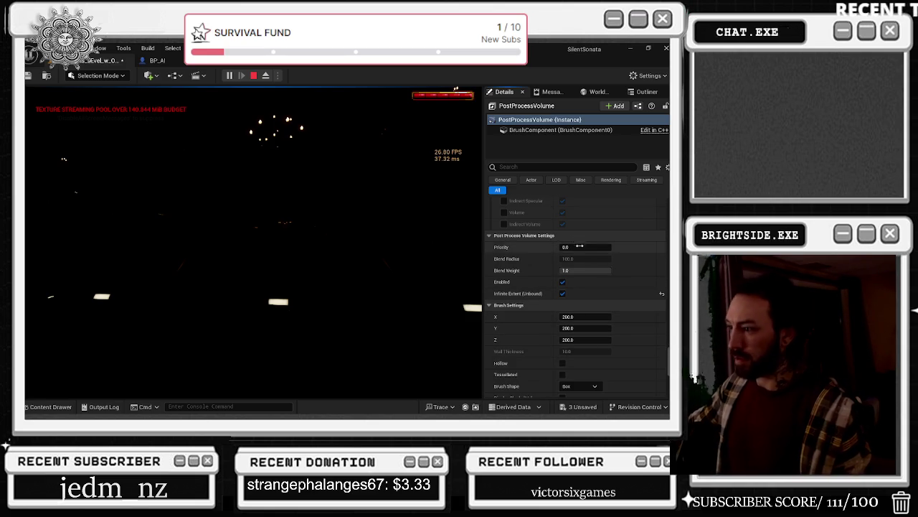
{"action": "left_click_drag", "start_coordinate": [594, 271], "coordinate": [576, 271]}
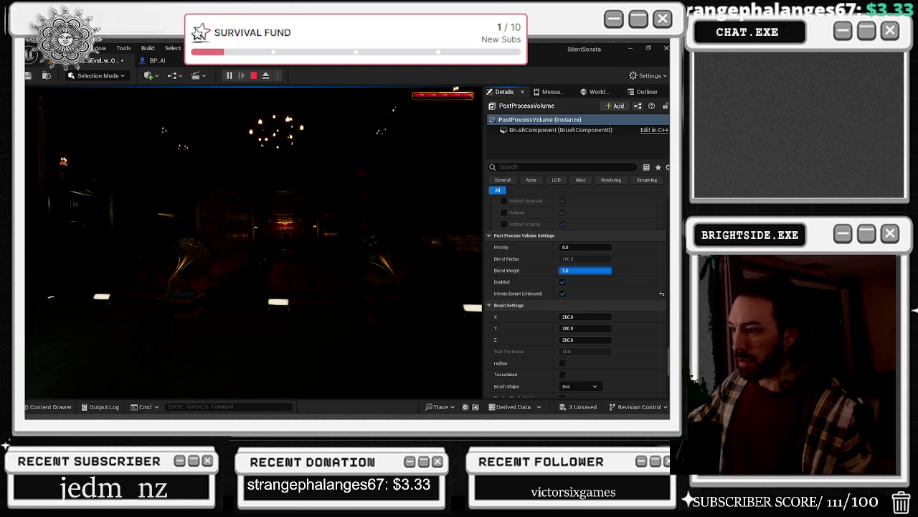
{"action": "scroll", "coordinate": [579, 305], "scroll_direction": "down", "scroll_amount": 10}
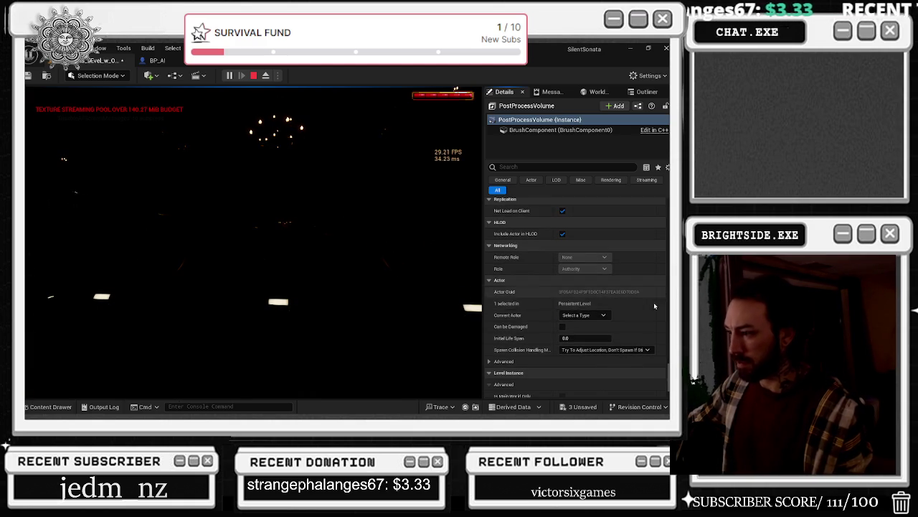
{"action": "scroll", "coordinate": [648, 195], "scroll_direction": "up", "scroll_amount": 10}
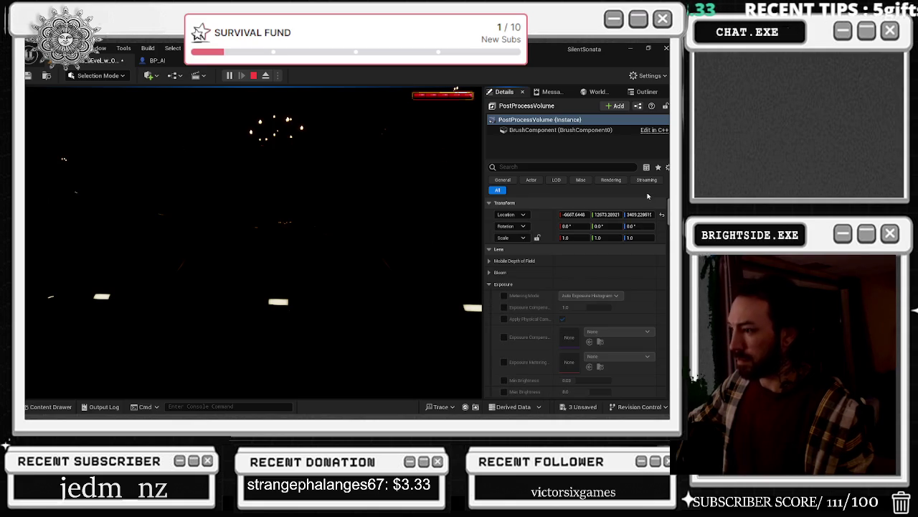
{"action": "scroll", "coordinate": [651, 214], "scroll_direction": "down", "scroll_amount": 2}
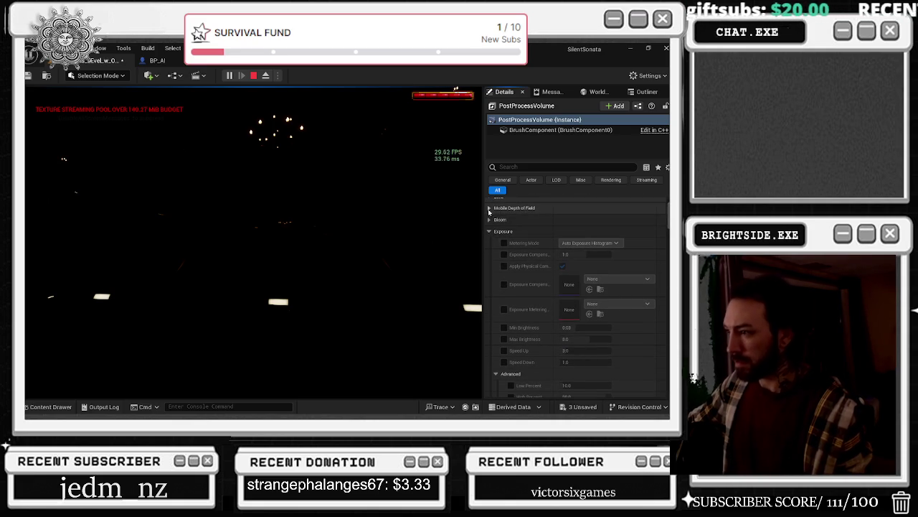
- Override exposure brightness range to -10 to about 19.94 and set Speed Up to 0.02
{"action": "left_click", "coordinate": [504, 327]}
{"action": "left_click", "coordinate": [504, 339]}
{"action": "mouse_move", "coordinate": [571, 338]}
{"action": "left_mouse_down"}
{"action": "mouse_move", "coordinate": [603, 338]}
{"action": "mouse_move", "coordinate": [545, 327]}
{"action": "mouse_move", "coordinate": [582, 330]}
{"action": "left_mouse_up"}
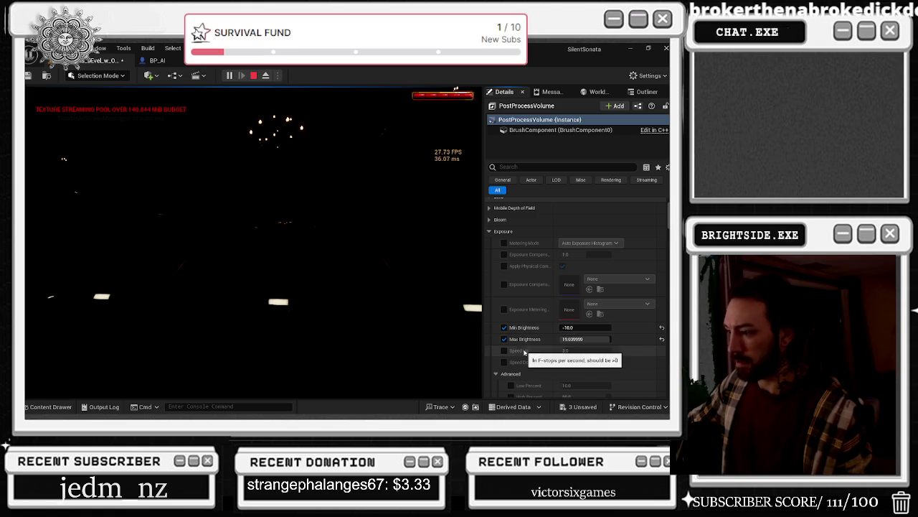
{"action": "left_click", "coordinate": [504, 350]}
{"action": "left_click", "coordinate": [574, 350]}
{"action": "type", "text": "0.02"}
{"action": "key", "text": "Return"}
- Expand Camera settings, try an Aperture of 1.0, then turn that override off
{"action": "scroll", "coordinate": [542, 359], "scroll_direction": "down", "scroll_amount": 5}
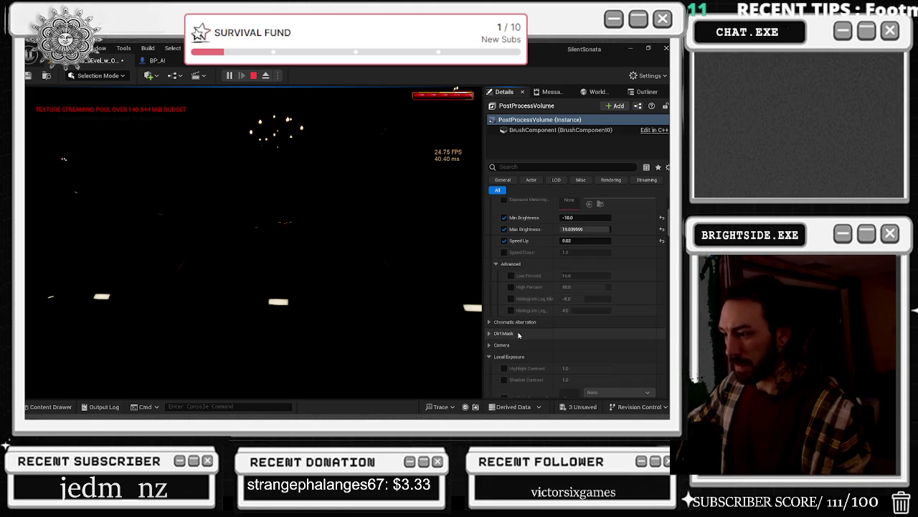
{"action": "left_click", "coordinate": [489, 345]}
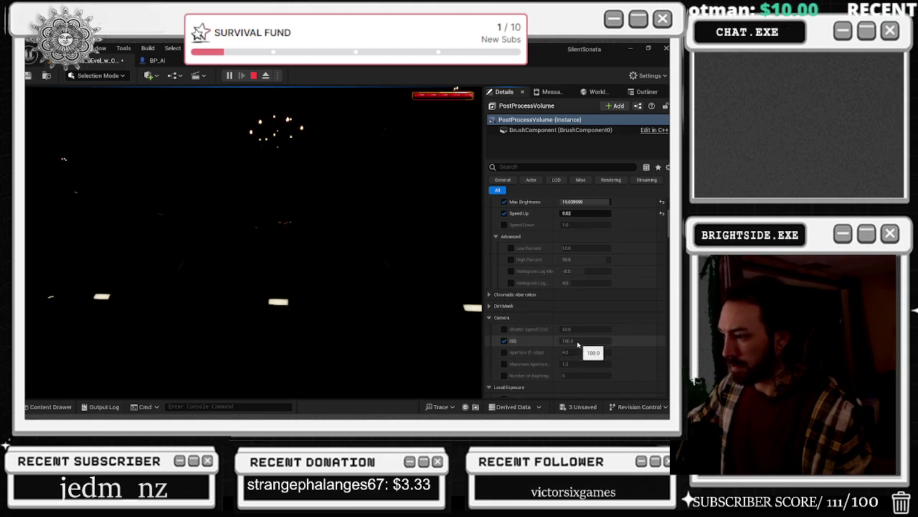
{"action": "left_click", "coordinate": [503, 351]}
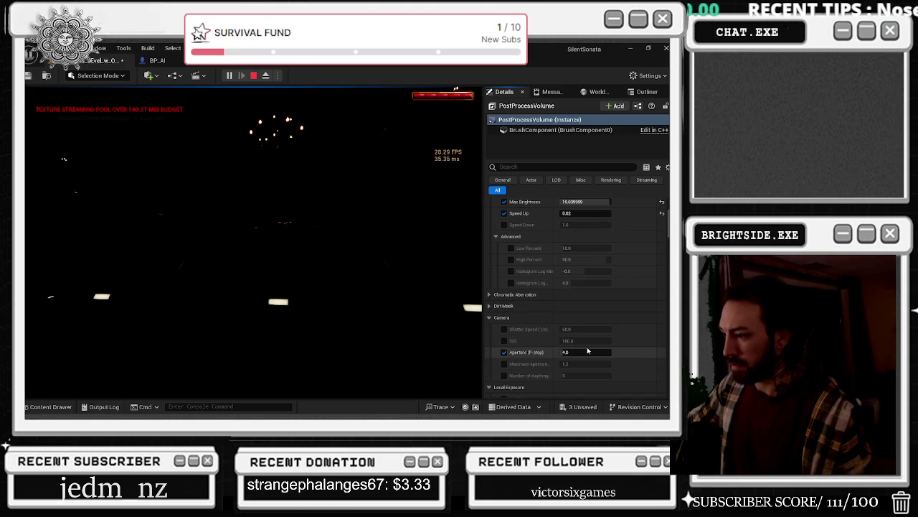
{"action": "left_click", "coordinate": [586, 352]}
{"action": "type", "text": "1.0"}
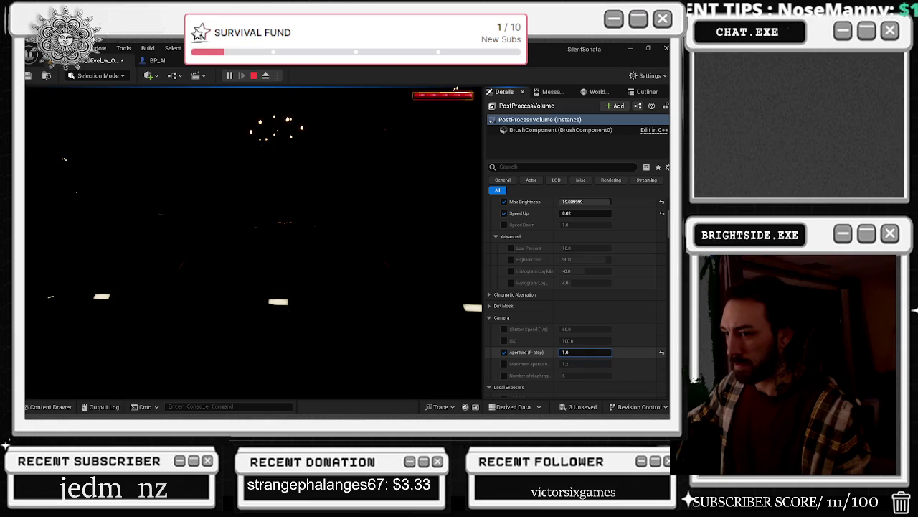
{"action": "left_click", "coordinate": [504, 353]}
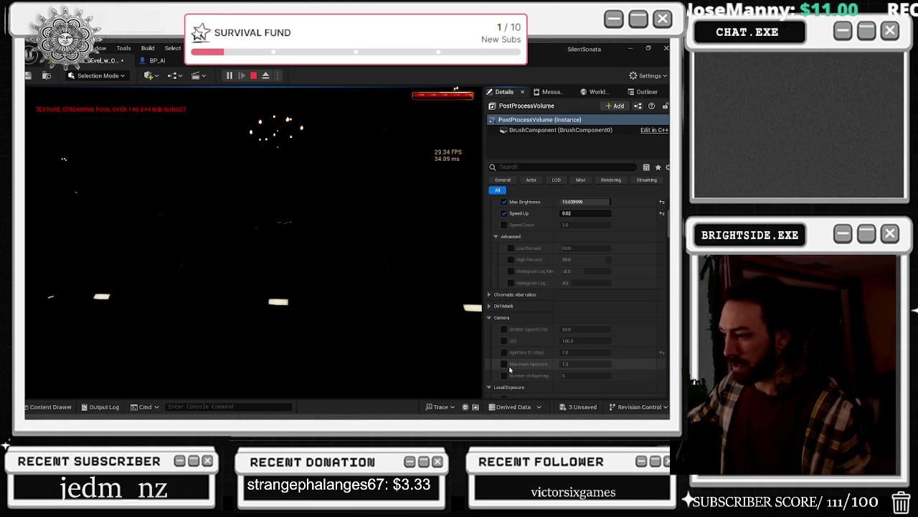
- Override Local Exposure contrast: Shadow Contrast 0.0 and Highlight Contrast about 0.029
{"action": "scroll", "coordinate": [505, 377], "scroll_direction": "down", "scroll_amount": 3}
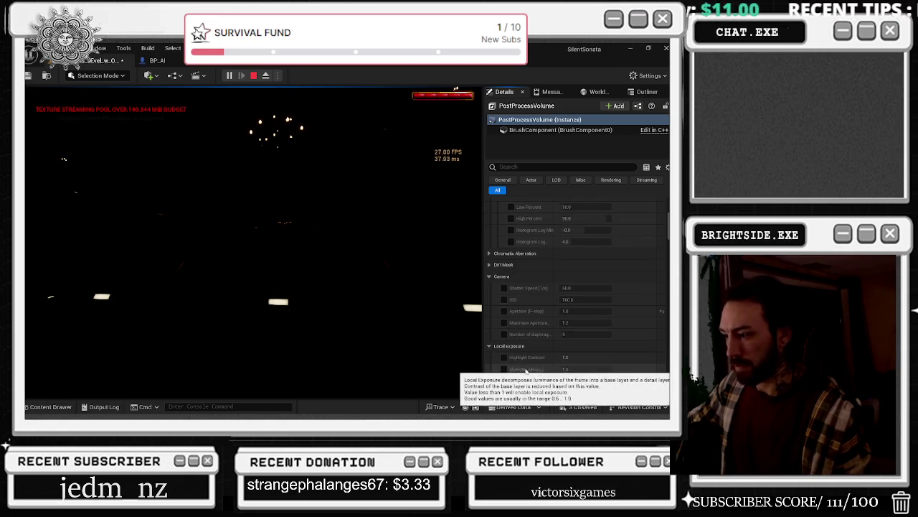
{"action": "left_click", "coordinate": [503, 356]}
{"action": "left_click", "coordinate": [503, 369]}
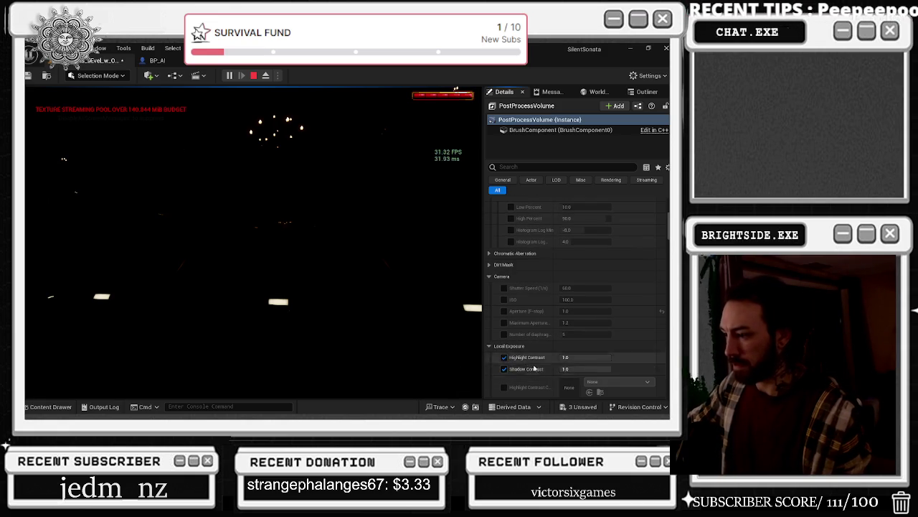
{"action": "scroll", "coordinate": [581, 314], "scroll_direction": "down", "scroll_amount": 4}
{"action": "left_click_drag", "start_coordinate": [580, 314], "coordinate": [489, 328]}
{"action": "mouse_move", "coordinate": [582, 314]}
{"action": "left_mouse_down"}
{"action": "mouse_move", "coordinate": [566, 315]}
{"action": "mouse_move", "coordinate": [574, 302]}
{"action": "mouse_move", "coordinate": [594, 309]}
{"action": "mouse_move", "coordinate": [586, 304]}
{"action": "left_mouse_up"}
{"action": "left_click", "coordinate": [391, 132]}
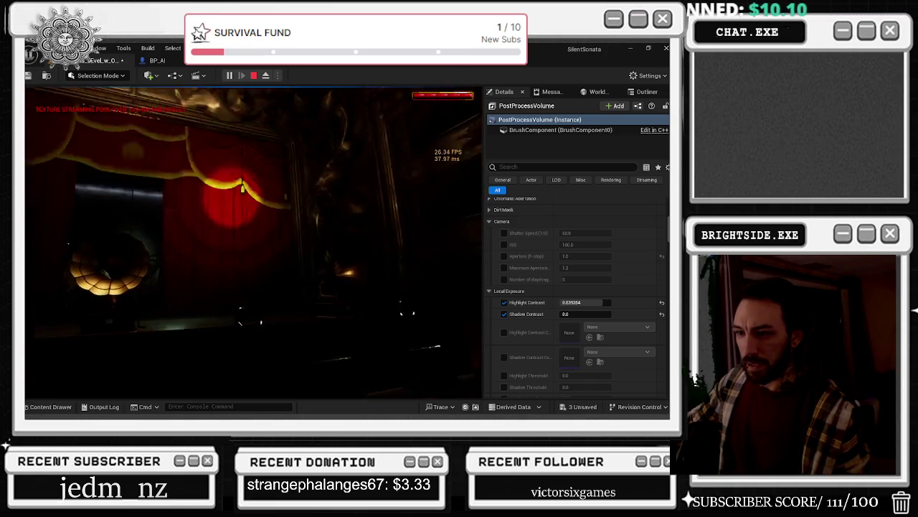
- Walk the running game to the glowing gramophone on stage, then open the pause menu
{"action": "key", "text": "alt+Tab"}
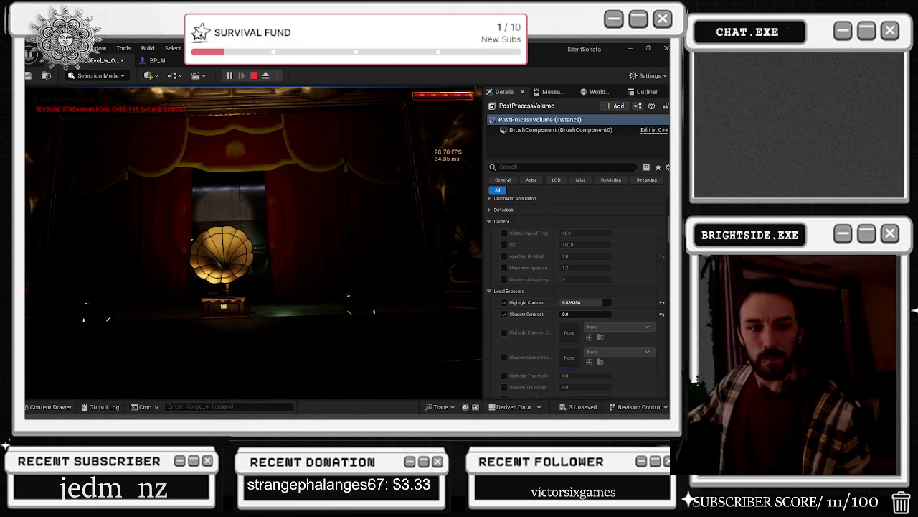
{"action": "left_click", "coordinate": [297, 209]}
{"action": "key", "text": "w"}
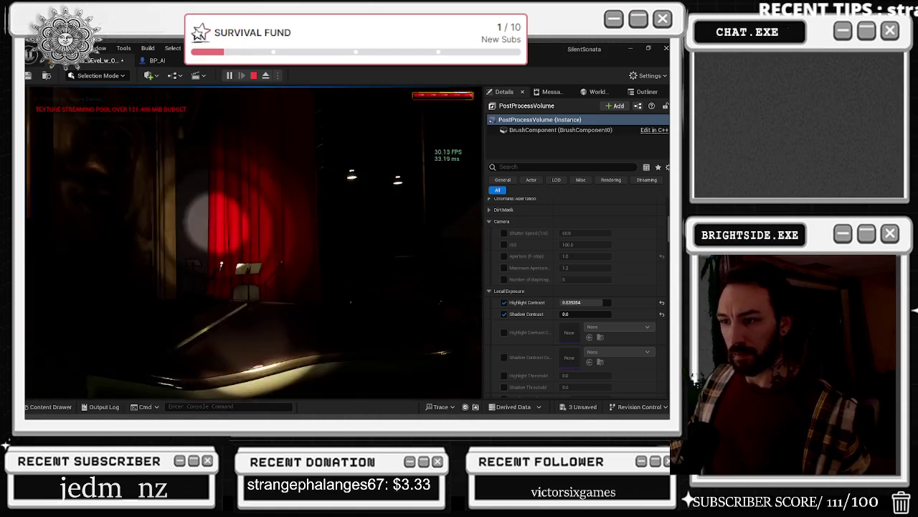
{"action": "key", "text": "e"}
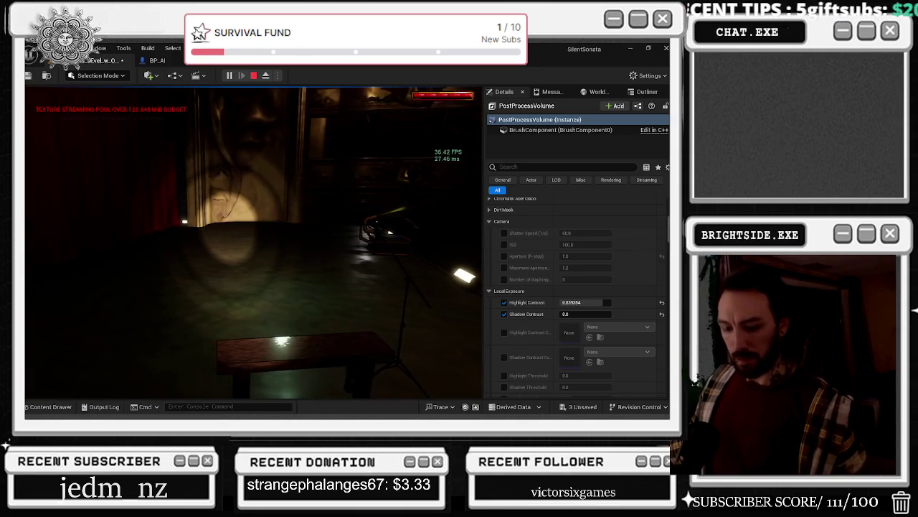
{"action": "key", "text": "Escape"}
- Look at the game's Options screen and Recommended Settings, then stop the play session
{"action": "left_click", "coordinate": [256, 251]}
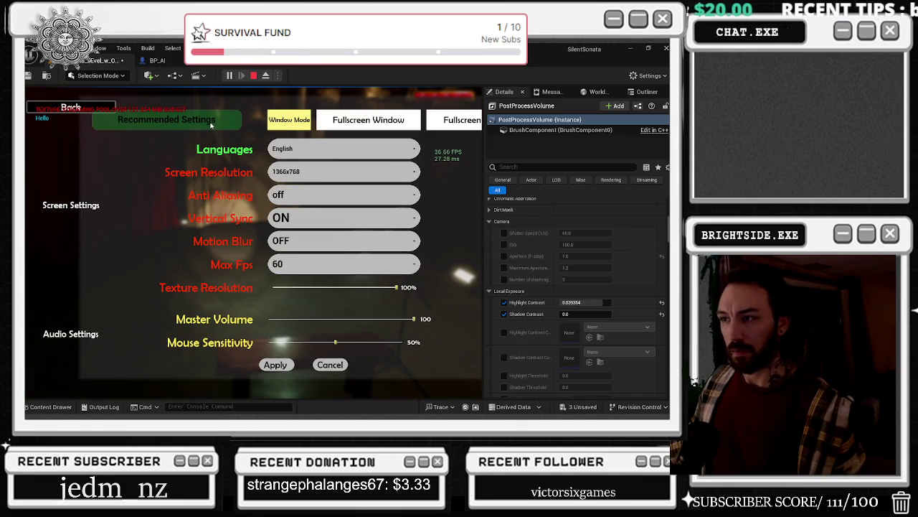
{"action": "left_click", "coordinate": [210, 125]}
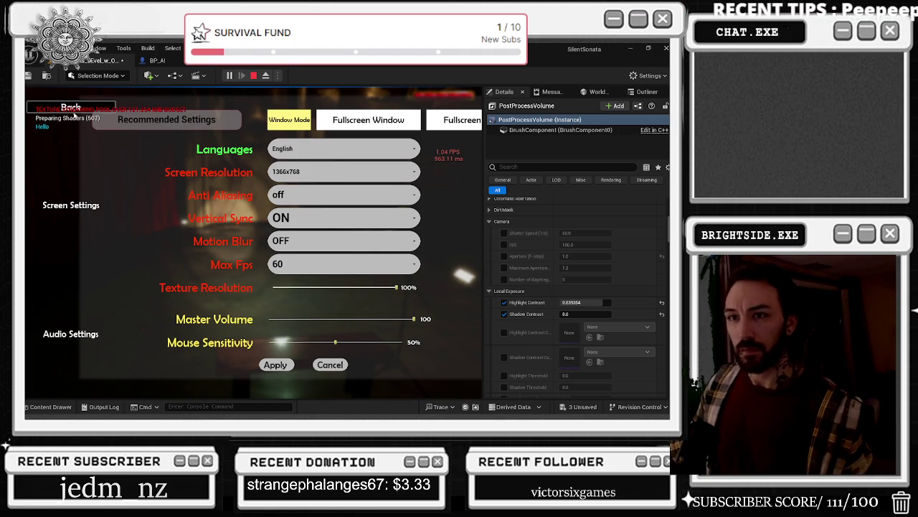
{"action": "key", "text": "Escape"}
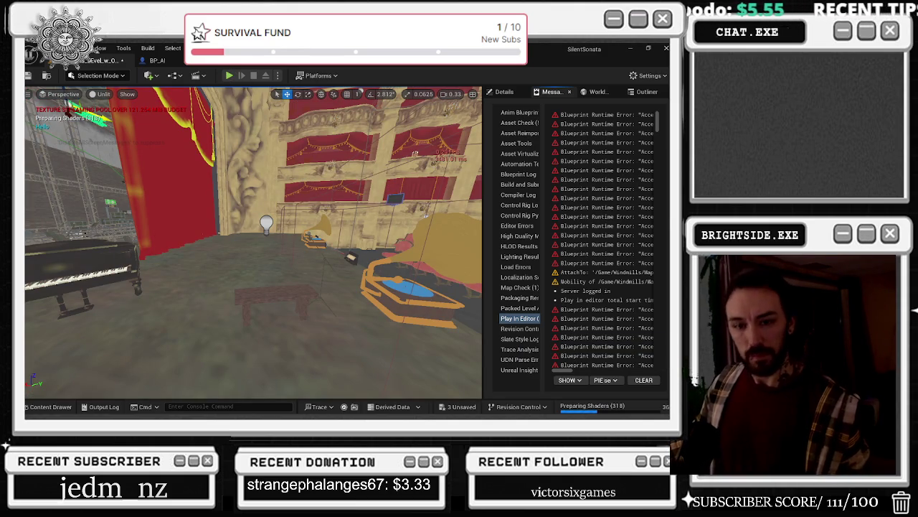
- Start Play In Editor again with Alt+P and release the mouse from the game
{"action": "key", "text": "alt+p"}
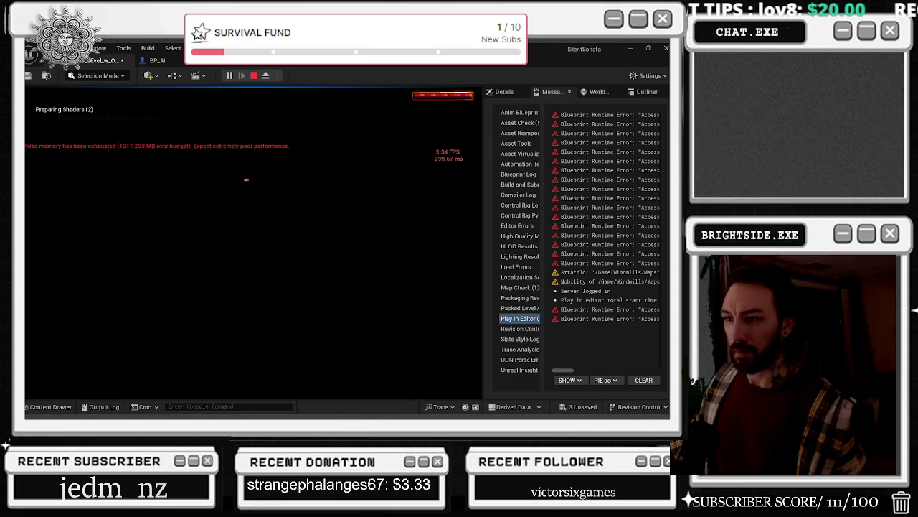
{"action": "key", "text": "alt+Tab"}
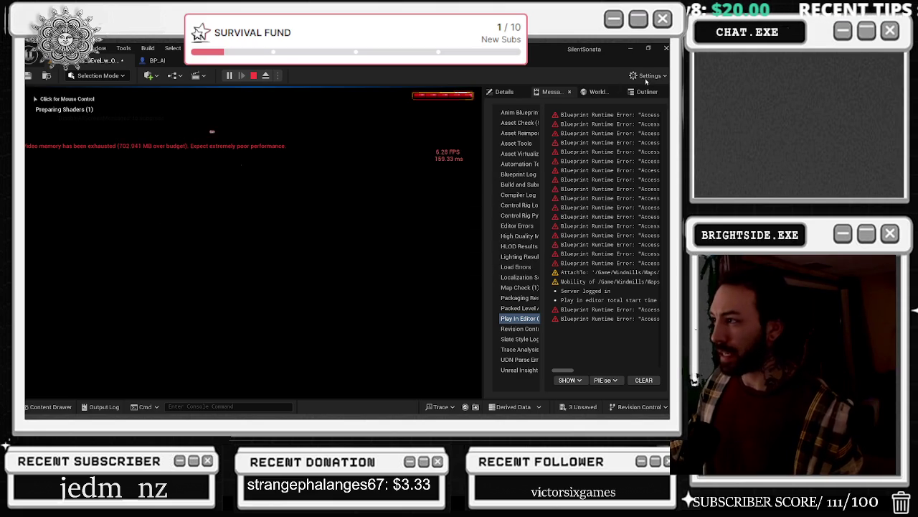
- Set every engine scalability group to Medium in the viewport's Engine Scalability Settings
{"action": "left_click", "coordinate": [647, 76]}
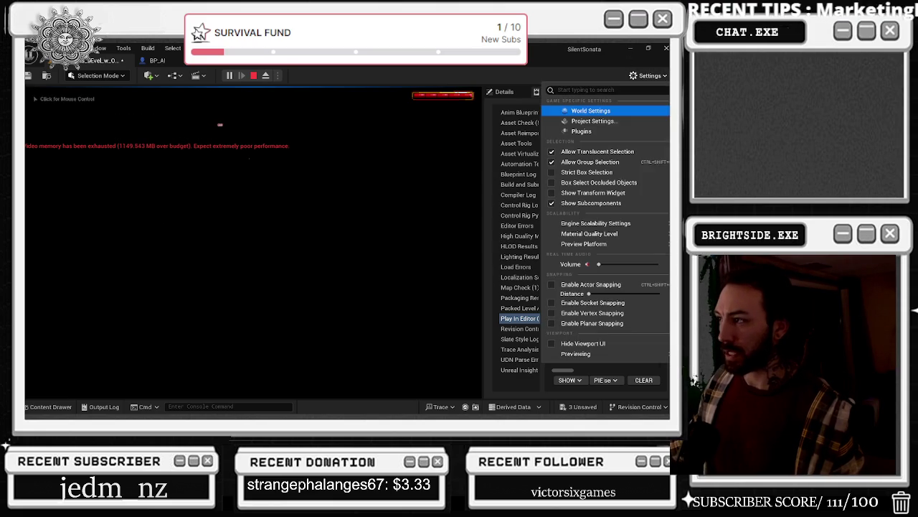
{"action": "mouse_move", "coordinate": [596, 224]}
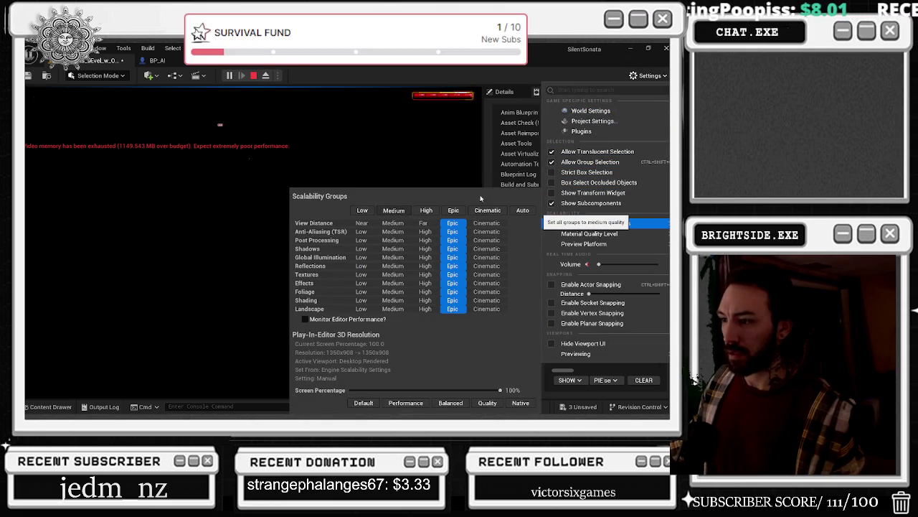
{"action": "left_click", "coordinate": [557, 70]}
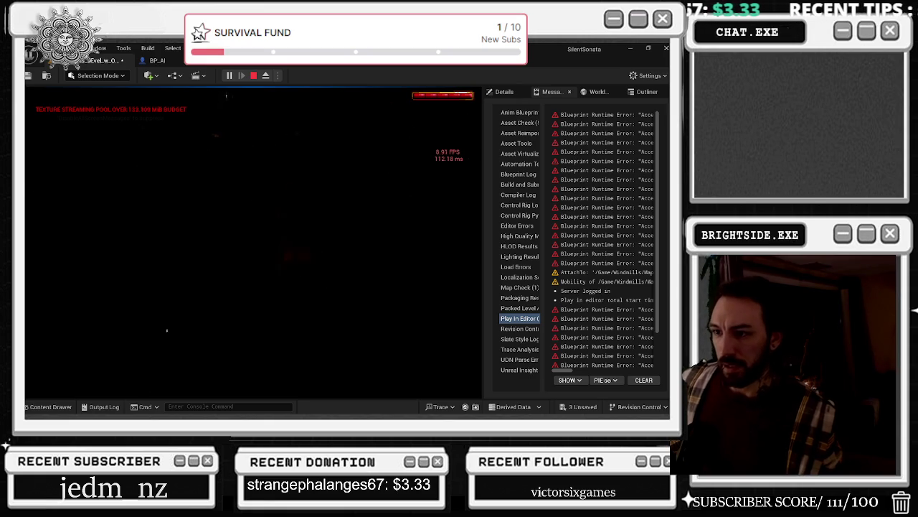
- Drop all engine scalability groups to Low, confirm it, and hand view control back to the game
{"action": "key", "text": "alt+Tab"}
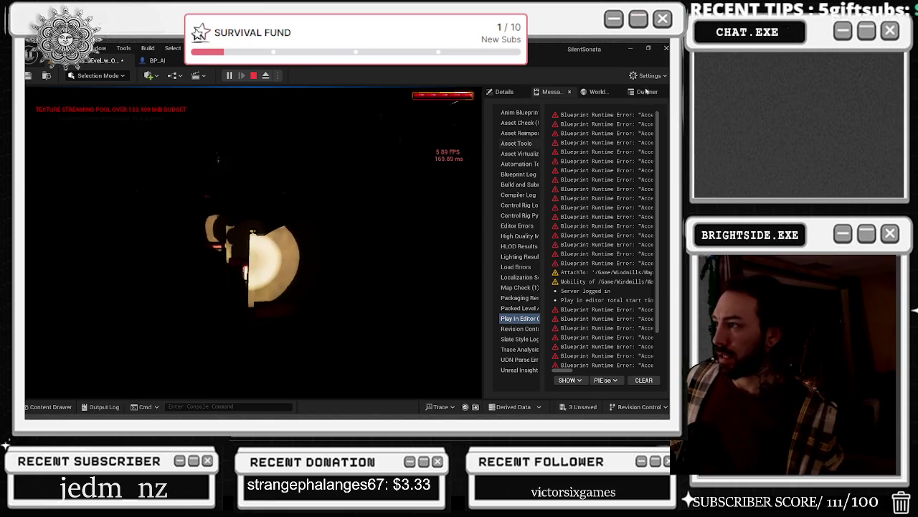
{"action": "left_click", "coordinate": [648, 76]}
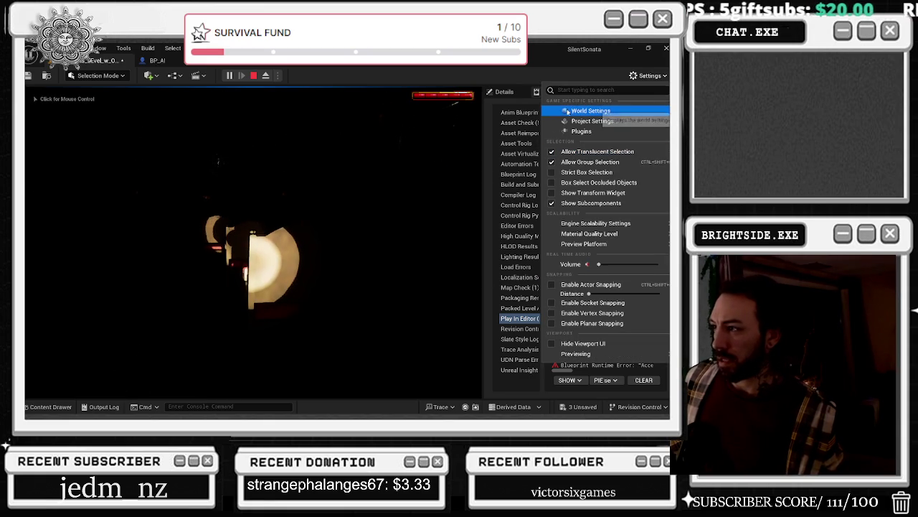
{"action": "mouse_move", "coordinate": [595, 223]}
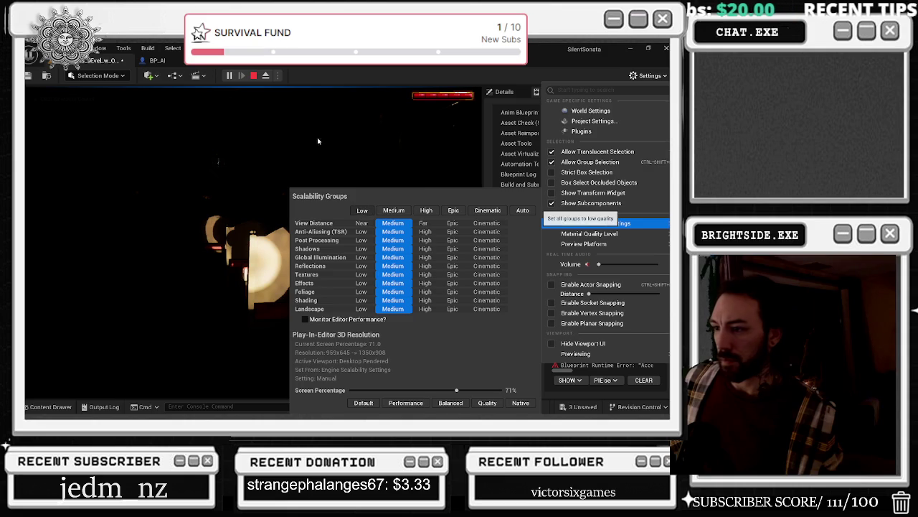
{"action": "left_click", "coordinate": [300, 158]}
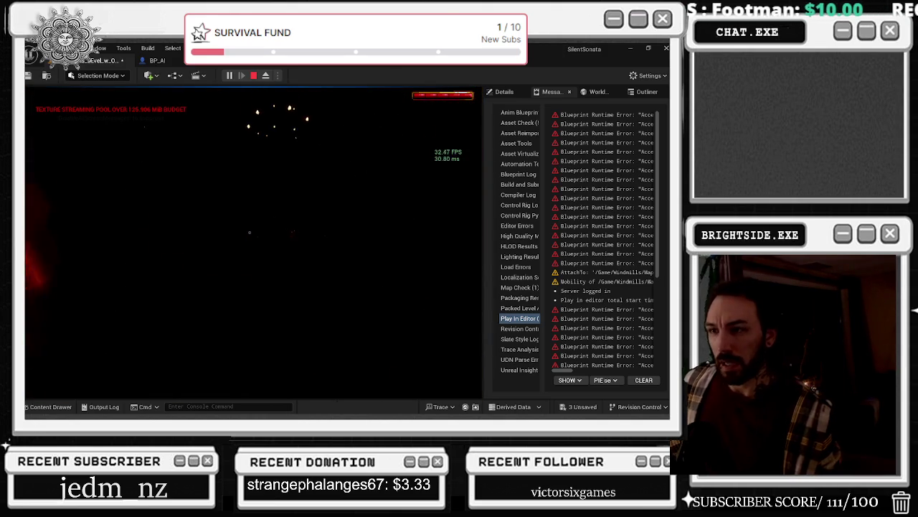
{"action": "key", "text": "alt+Tab"}
{"action": "left_click", "coordinate": [649, 76]}
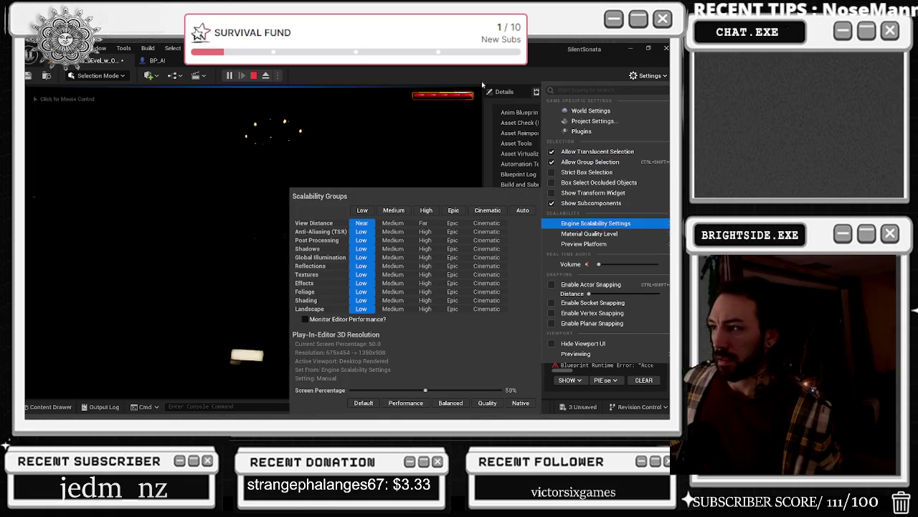
{"action": "left_click", "coordinate": [454, 69]}
{"action": "left_click", "coordinate": [251, 244]}
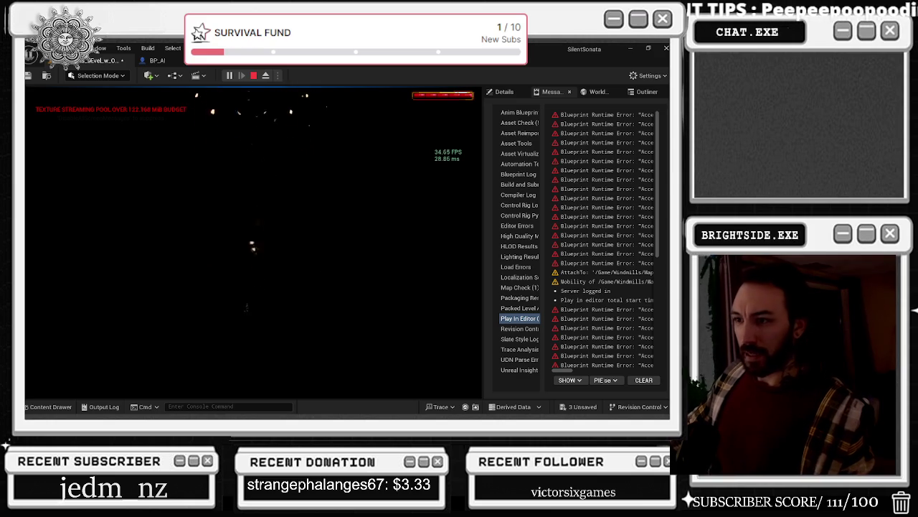
- Stop the play session and bring up the level's Outliner object list
{"action": "key", "text": "Escape"}
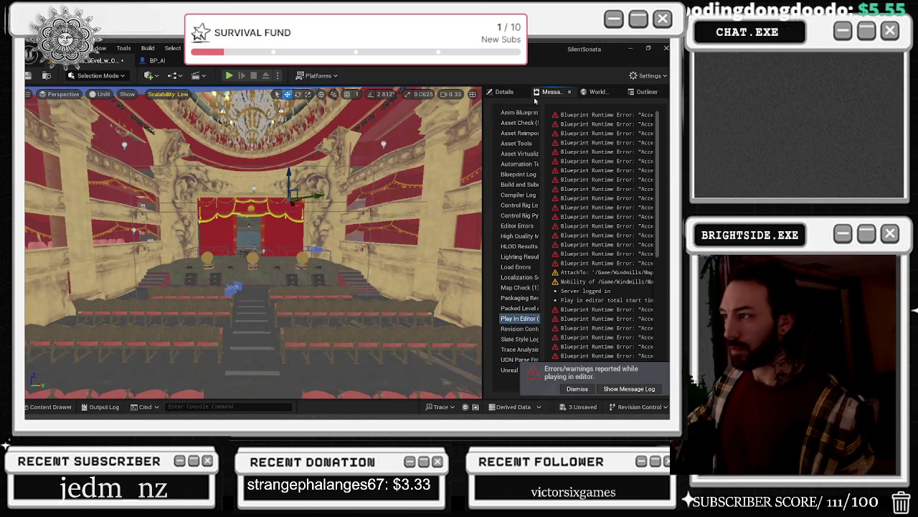
{"action": "left_click", "coordinate": [504, 91]}
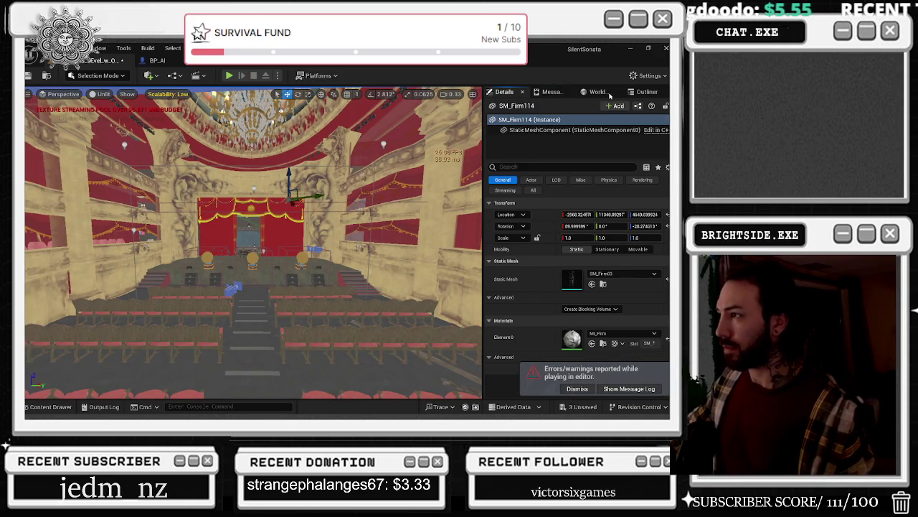
{"action": "left_click", "coordinate": [645, 91]}
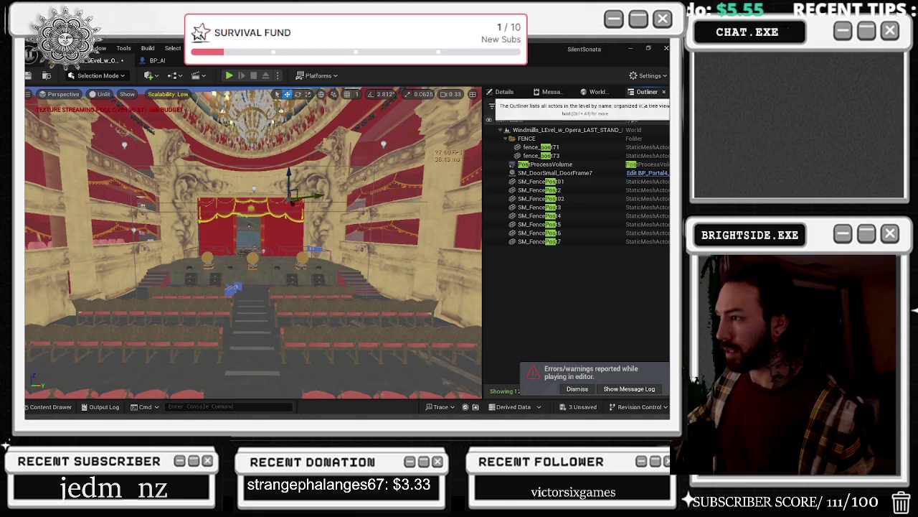
- Select the PostProcessVolume in the Outliner and show its Details properties
{"action": "left_click", "coordinate": [551, 165]}
{"action": "left_click", "coordinate": [504, 91]}
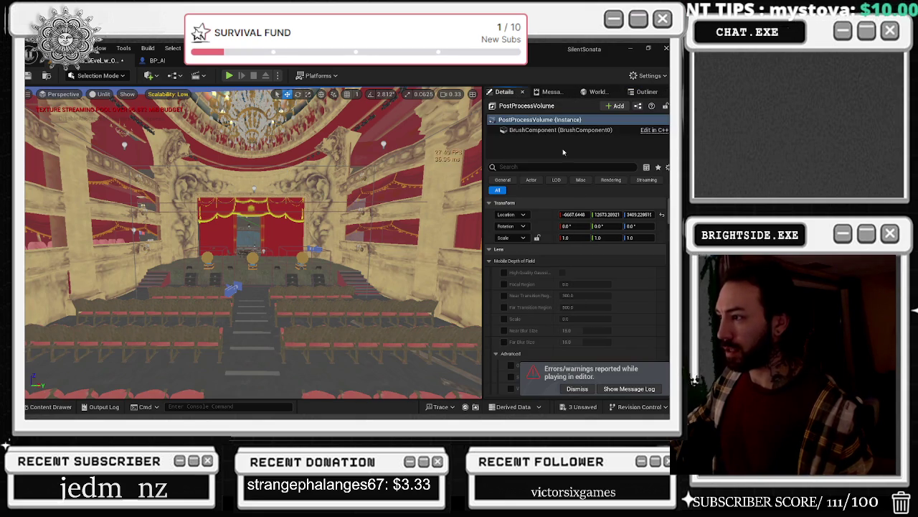
{"action": "scroll", "coordinate": [572, 250], "scroll_direction": "down", "scroll_amount": 10}
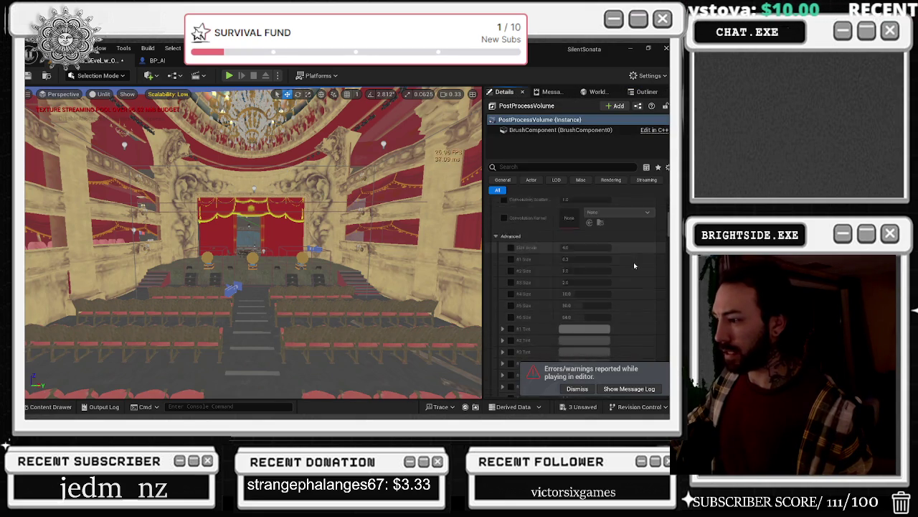
{"action": "scroll", "coordinate": [619, 246], "scroll_direction": "down", "scroll_amount": 15}
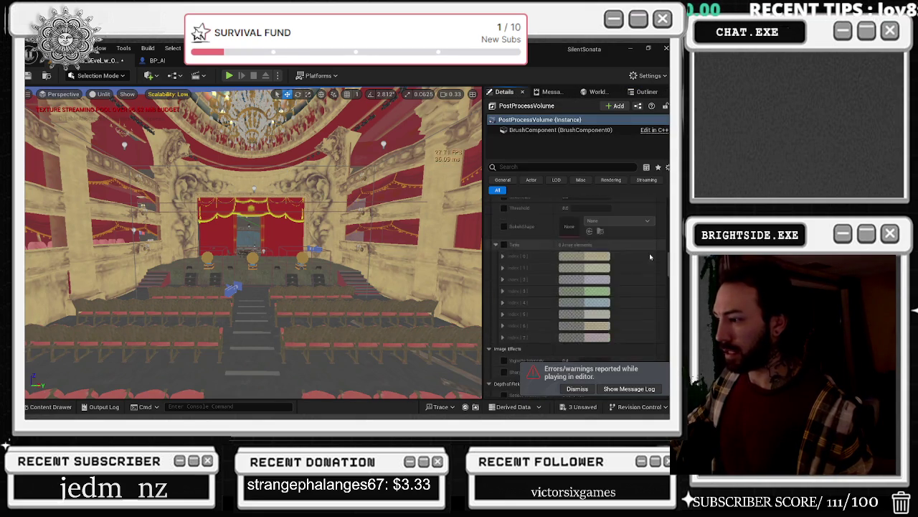
{"action": "scroll", "coordinate": [648, 245], "scroll_direction": "down", "scroll_amount": 15}
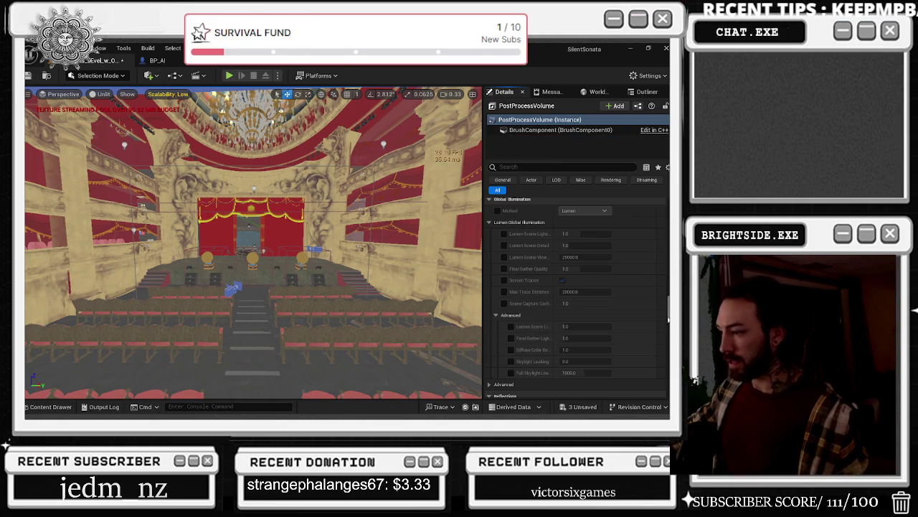
- Review the volume's Bloom, Dirt Mask, Camera and Local Exposure settings, then open the View Mode list
{"action": "scroll", "coordinate": [577, 287], "scroll_direction": "down", "scroll_amount": 8}
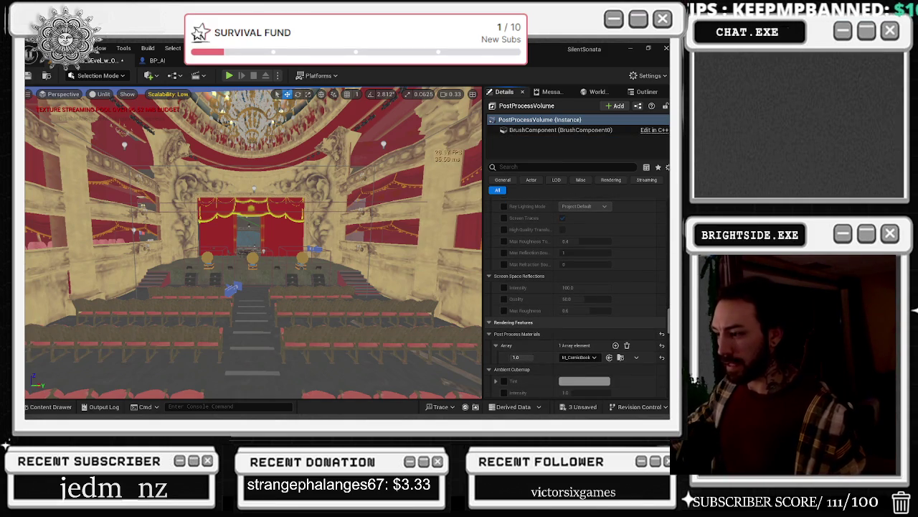
{"action": "scroll", "coordinate": [578, 287], "scroll_direction": "down", "scroll_amount": 10}
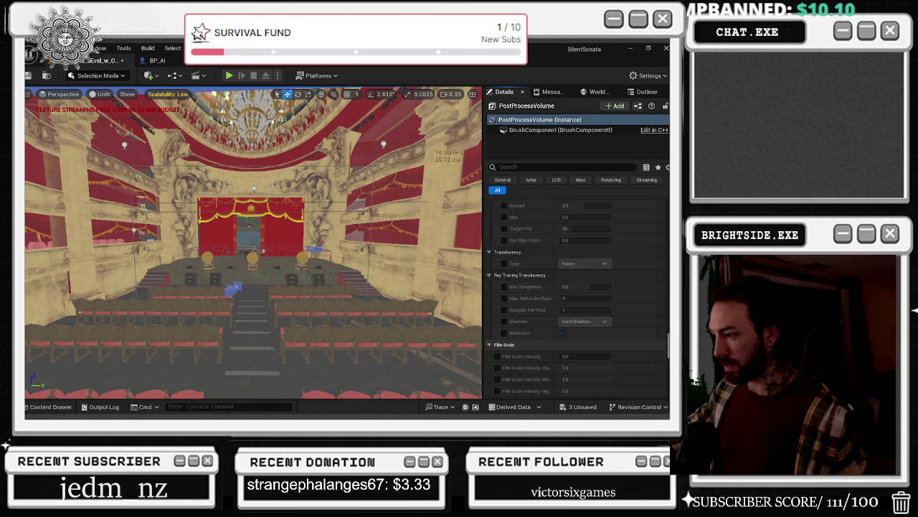
{"action": "scroll", "coordinate": [578, 294], "scroll_direction": "down", "scroll_amount": 10}
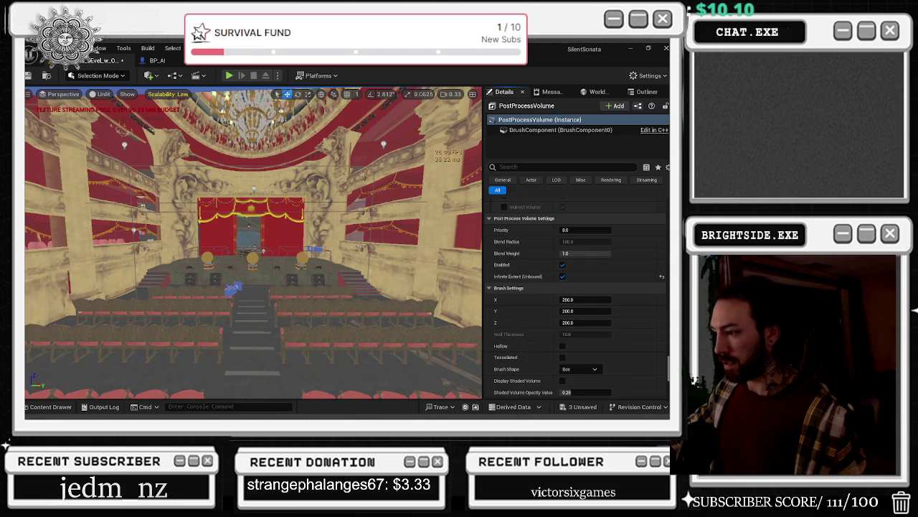
{"action": "scroll", "coordinate": [577, 295], "scroll_direction": "up", "scroll_amount": 15}
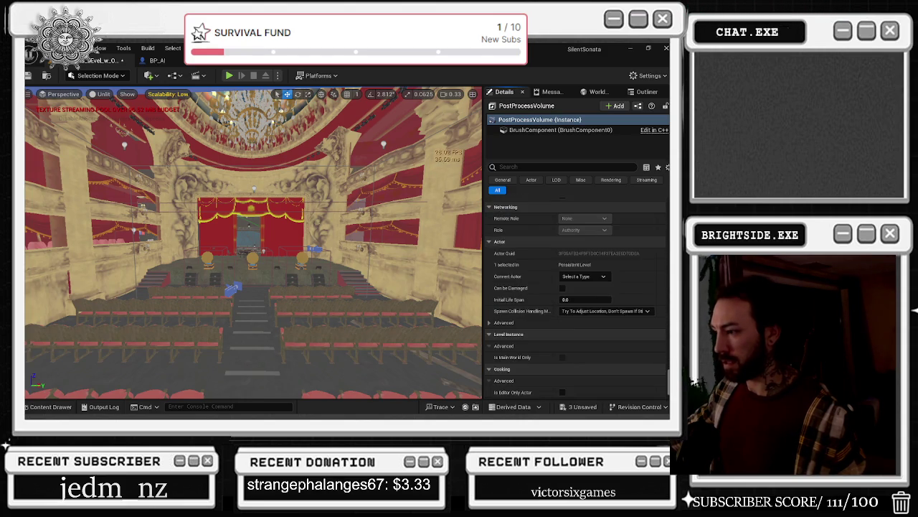
{"action": "scroll", "coordinate": [642, 276], "scroll_direction": "down", "scroll_amount": 1}
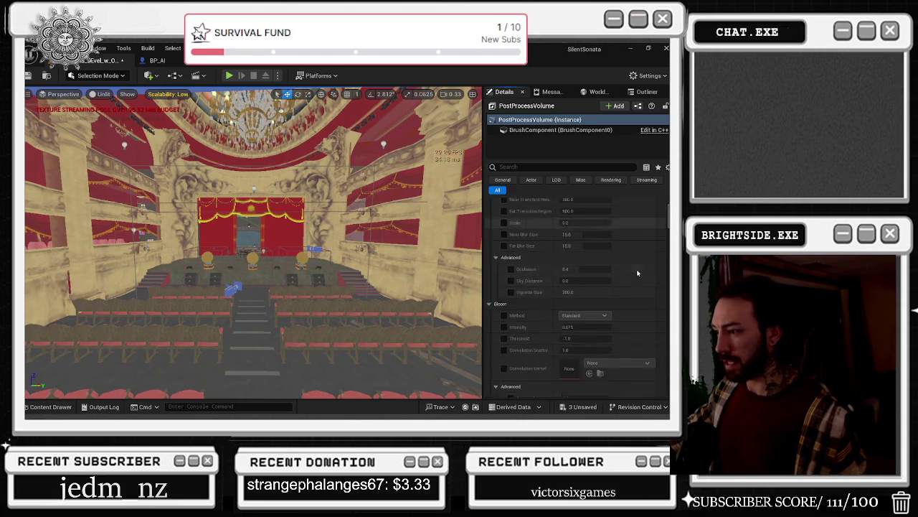
{"action": "scroll", "coordinate": [642, 276], "scroll_direction": "down", "scroll_amount": 4}
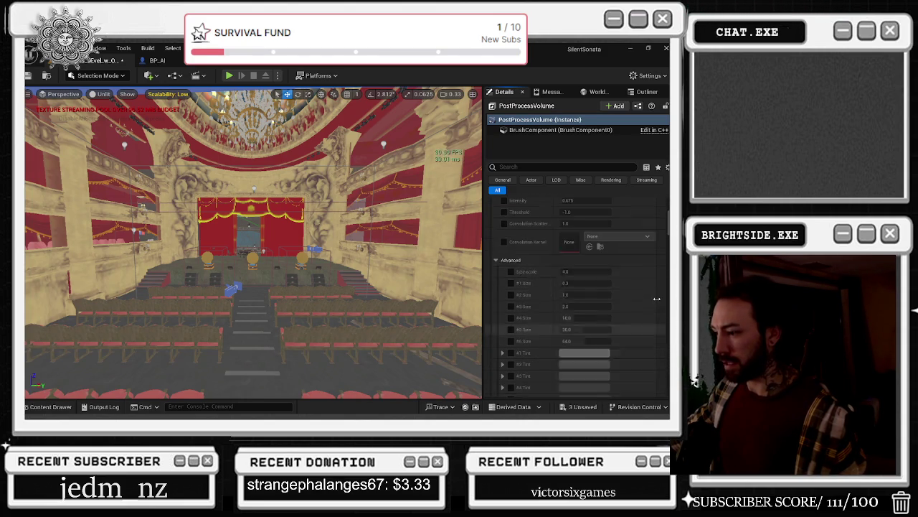
{"action": "scroll", "coordinate": [659, 303], "scroll_direction": "down", "scroll_amount": 10}
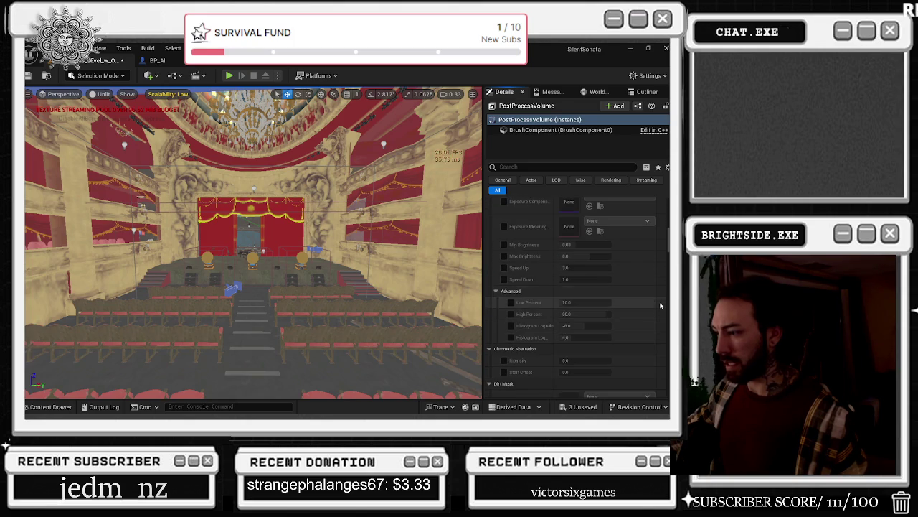
{"action": "scroll", "coordinate": [660, 303], "scroll_direction": "down", "scroll_amount": 6}
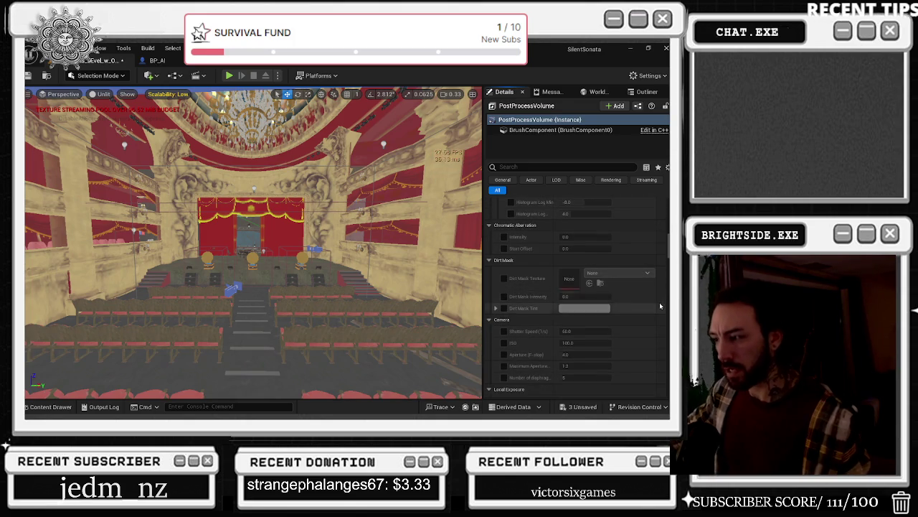
{"action": "left_click", "coordinate": [108, 94]}
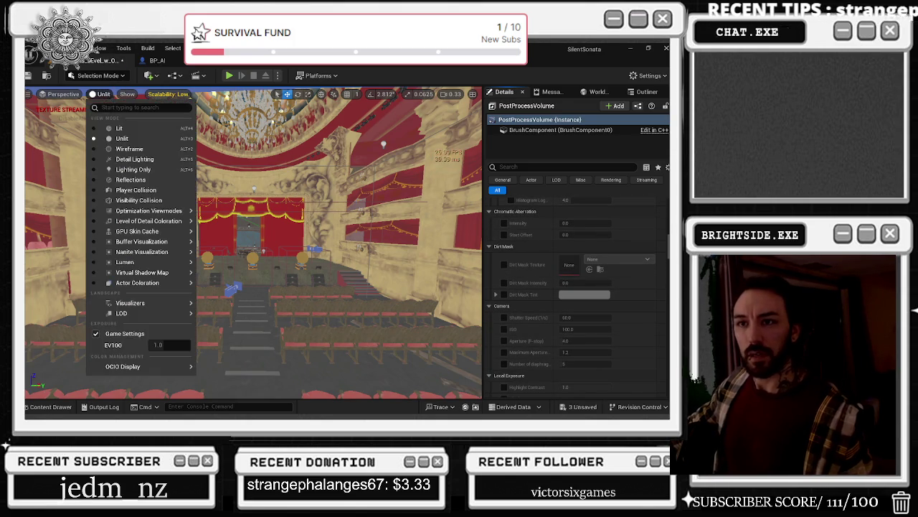
- Switch the viewport to Lit and review the volume's Local Exposure Highlight and Shadow Contrast overrides
{"action": "left_click", "coordinate": [115, 129]}
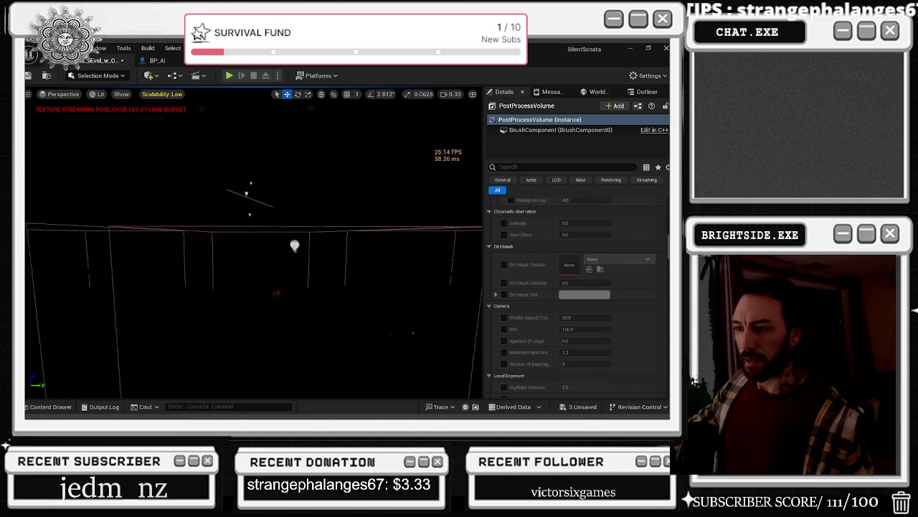
{"action": "scroll", "coordinate": [533, 316], "scroll_direction": "down", "scroll_amount": 4}
{"action": "scroll", "coordinate": [534, 320], "scroll_direction": "down", "scroll_amount": 4}
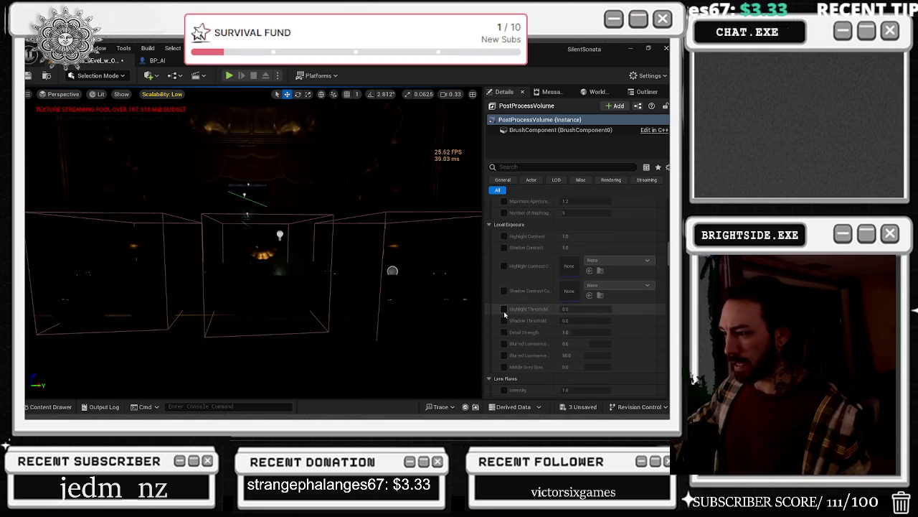
{"action": "scroll", "coordinate": [534, 319], "scroll_direction": "up", "scroll_amount": 2}
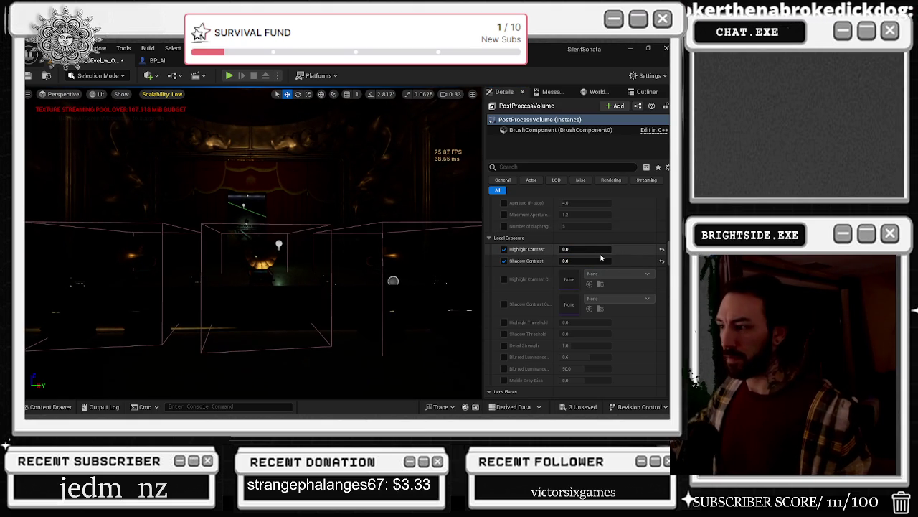
{"action": "scroll", "coordinate": [566, 287], "scroll_direction": "up", "scroll_amount": 3}
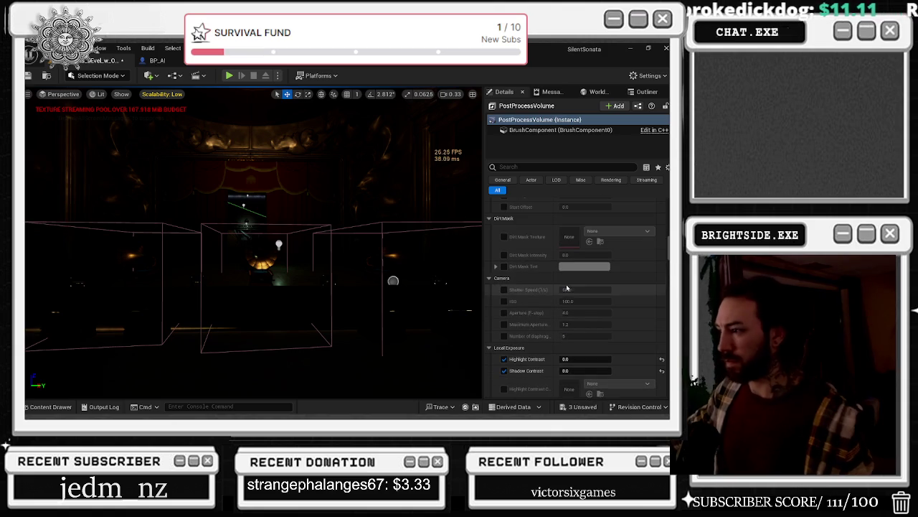
{"action": "scroll", "coordinate": [540, 297], "scroll_direction": "up", "scroll_amount": 3}
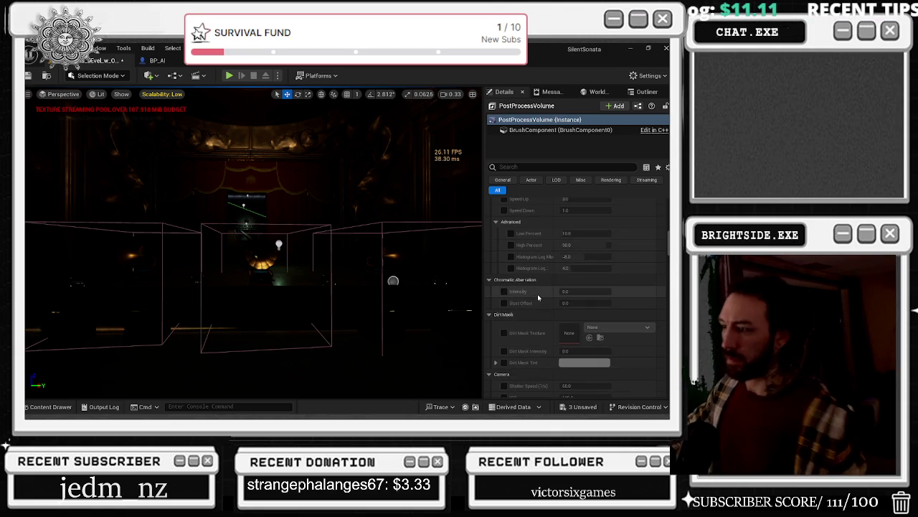
{"action": "scroll", "coordinate": [517, 251], "scroll_direction": "up", "scroll_amount": 5}
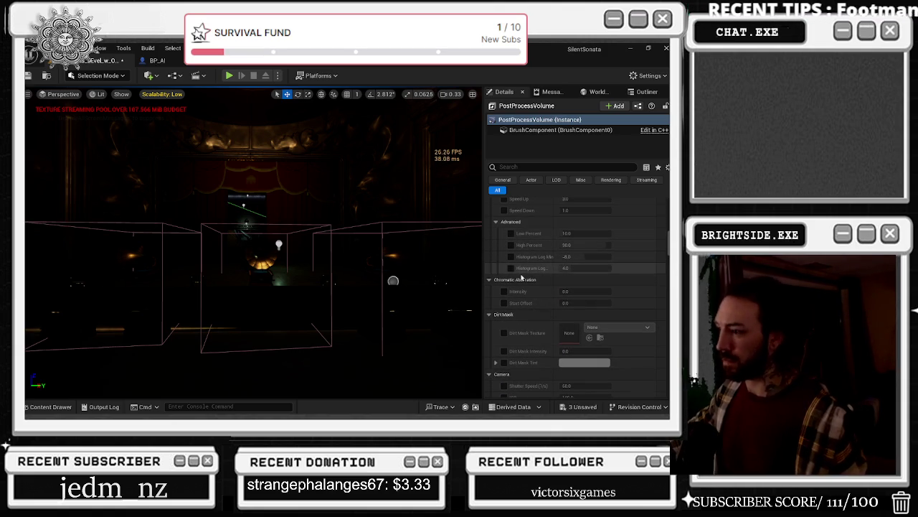
{"action": "scroll", "coordinate": [531, 289], "scroll_direction": "up", "scroll_amount": 8}
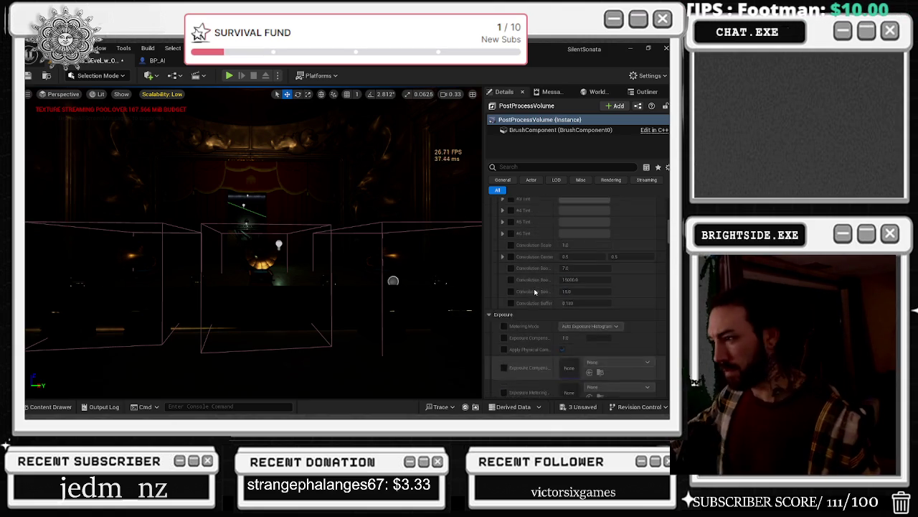
{"action": "scroll", "coordinate": [553, 323], "scroll_direction": "up", "scroll_amount": 3}
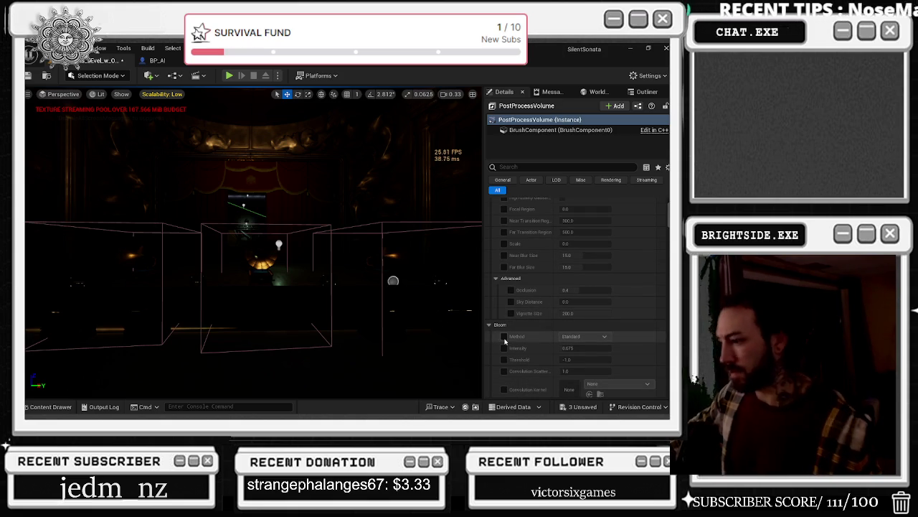
- Scroll through the PostProcessVolume's entire Details panel
{"action": "scroll", "coordinate": [518, 330], "scroll_direction": "up", "scroll_amount": 3}
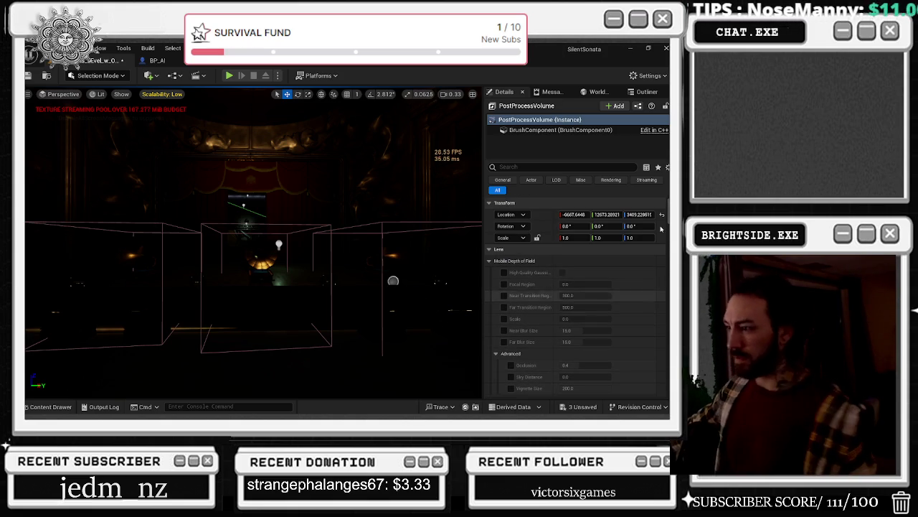
{"action": "scroll", "coordinate": [574, 297], "scroll_direction": "down", "scroll_amount": 10}
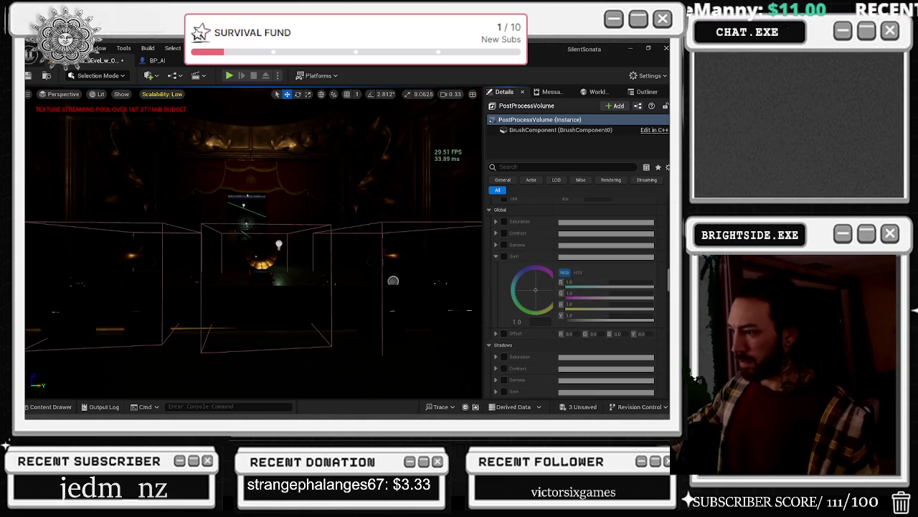
{"action": "scroll", "coordinate": [578, 294], "scroll_direction": "down", "scroll_amount": 10}
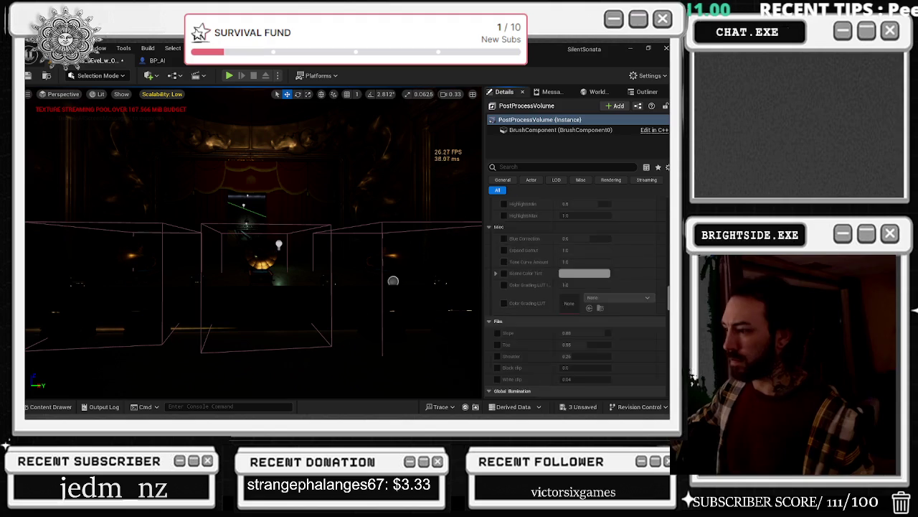
{"action": "scroll", "coordinate": [539, 267], "scroll_direction": "down", "scroll_amount": 5}
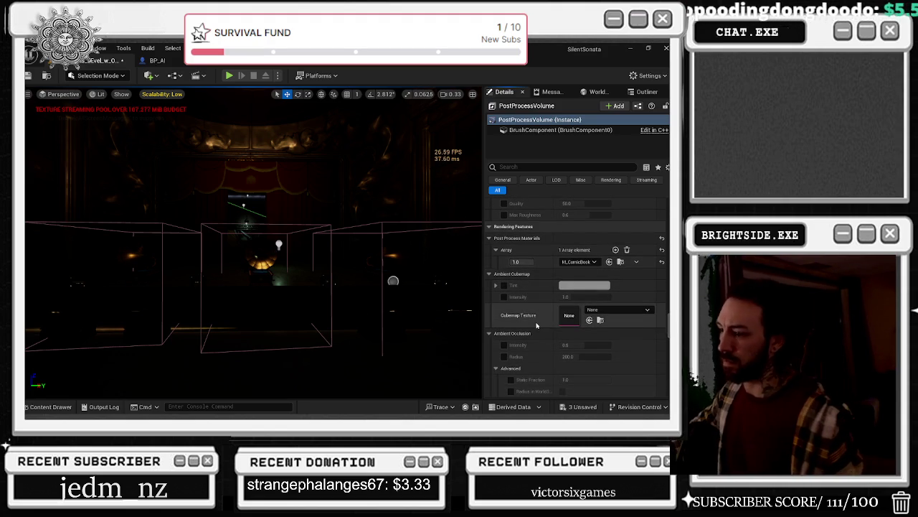
{"action": "scroll", "coordinate": [538, 323], "scroll_direction": "down", "scroll_amount": 4}
{"action": "scroll", "coordinate": [544, 327], "scroll_direction": "down", "scroll_amount": 15}
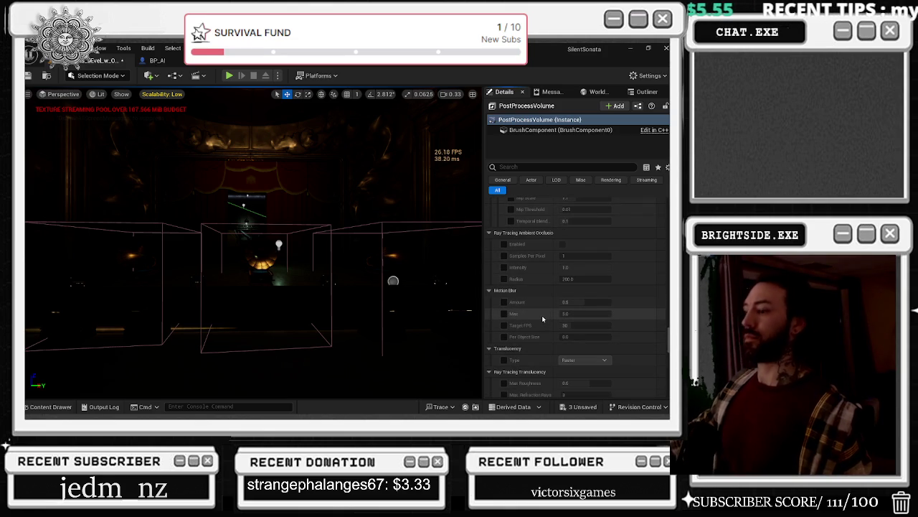
{"action": "scroll", "coordinate": [543, 319], "scroll_direction": "down", "scroll_amount": 4}
{"action": "scroll", "coordinate": [567, 305], "scroll_direction": "down", "scroll_amount": 4}
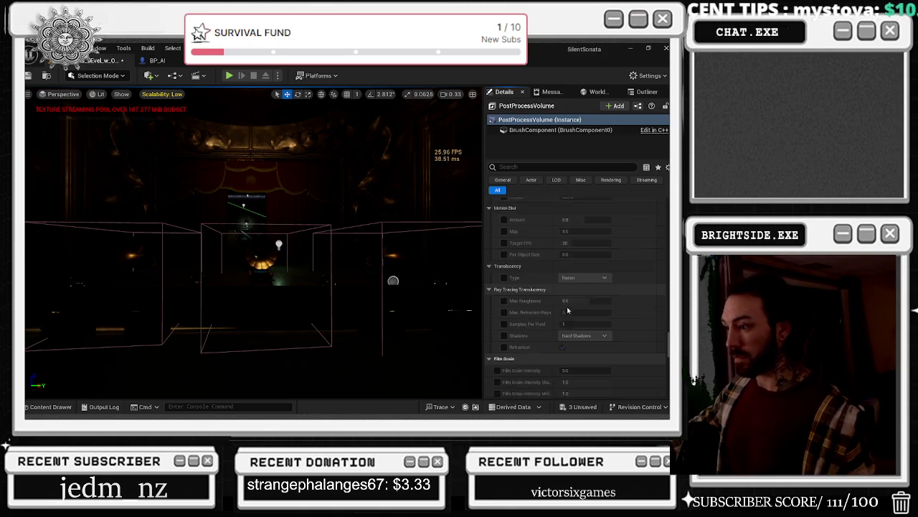
{"action": "scroll", "coordinate": [585, 309], "scroll_direction": "down", "scroll_amount": 10}
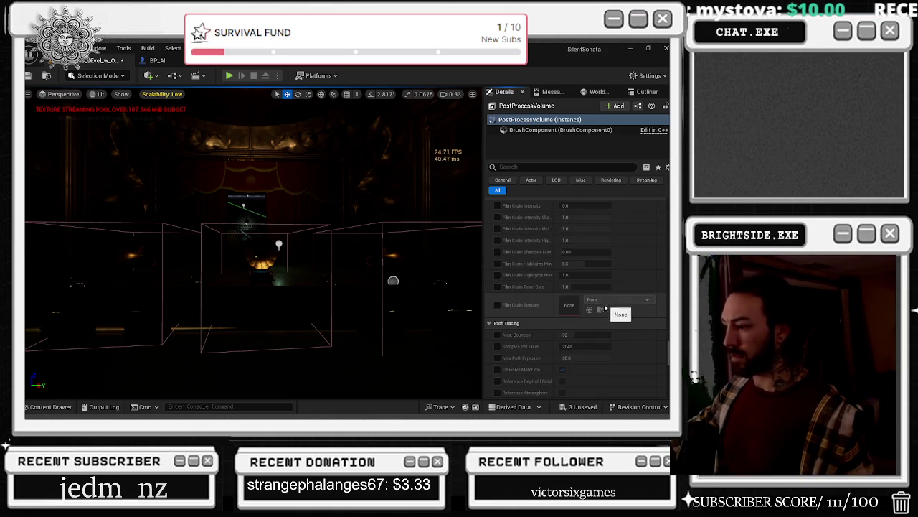
{"action": "scroll", "coordinate": [605, 316], "scroll_direction": "down", "scroll_amount": 7}
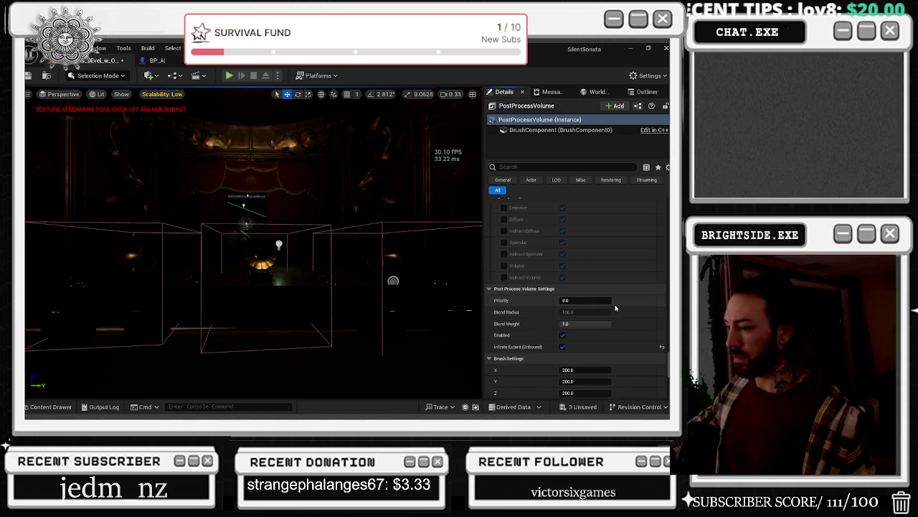
{"action": "scroll", "coordinate": [615, 309], "scroll_direction": "down", "scroll_amount": 2}
{"action": "scroll", "coordinate": [617, 320], "scroll_direction": "down", "scroll_amount": 4}
{"action": "scroll", "coordinate": [621, 321], "scroll_direction": "down", "scroll_amount": 5}
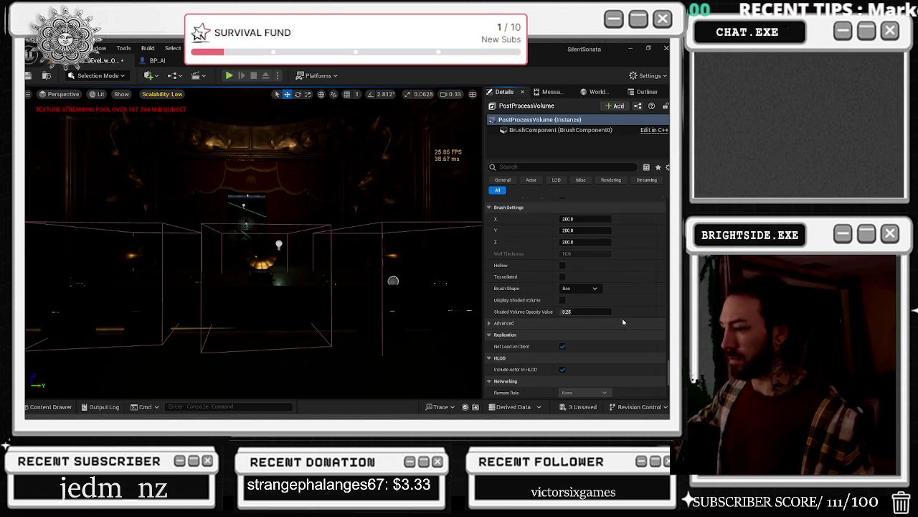
{"action": "scroll", "coordinate": [623, 322], "scroll_direction": "down", "scroll_amount": 7}
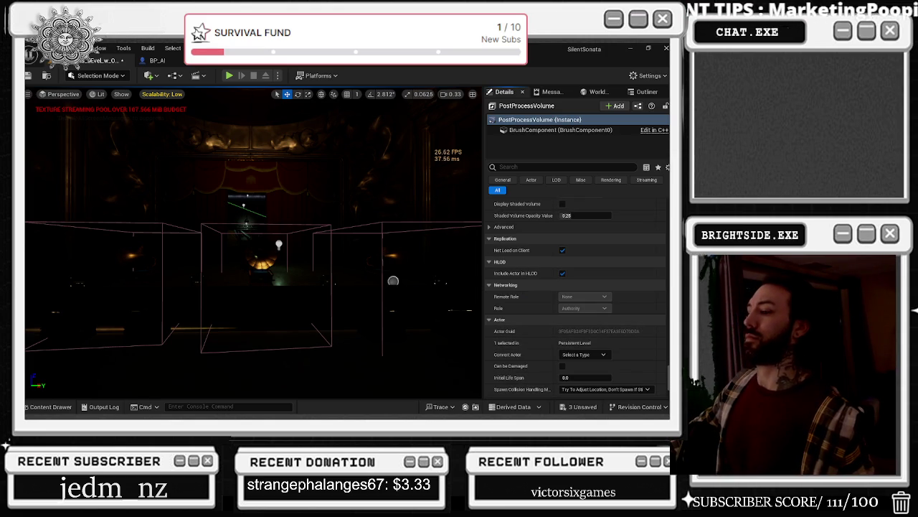
{"action": "scroll", "coordinate": [617, 322], "scroll_direction": "down", "scroll_amount": 3}
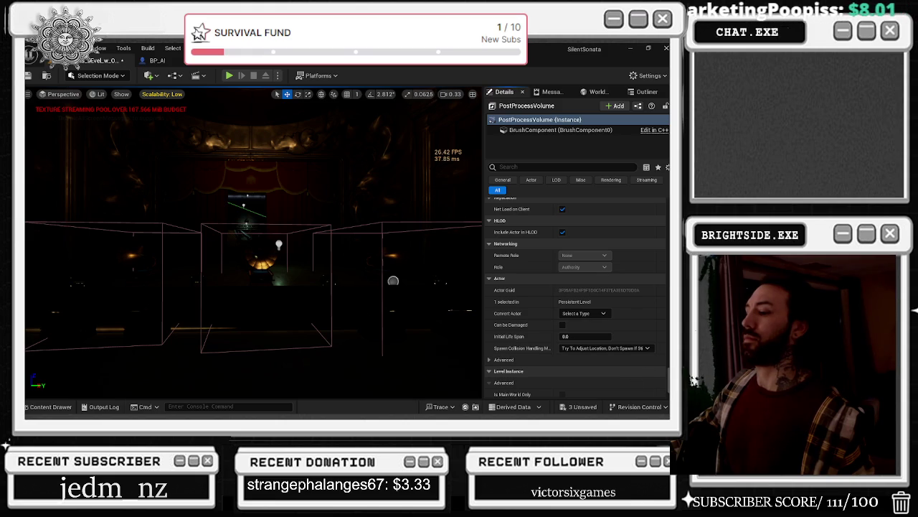
- Select the volume's BrushComponent and expand Collision Presets, showing Movable mobility and NoCollision
{"action": "left_click", "coordinate": [529, 130]}
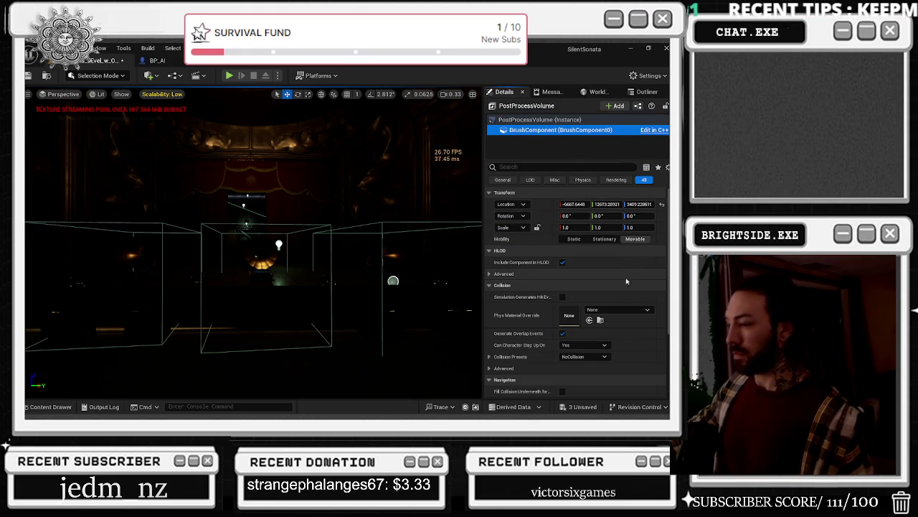
{"action": "left_click", "coordinate": [490, 356]}
{"action": "scroll", "coordinate": [502, 344], "scroll_direction": "down", "scroll_amount": 2}
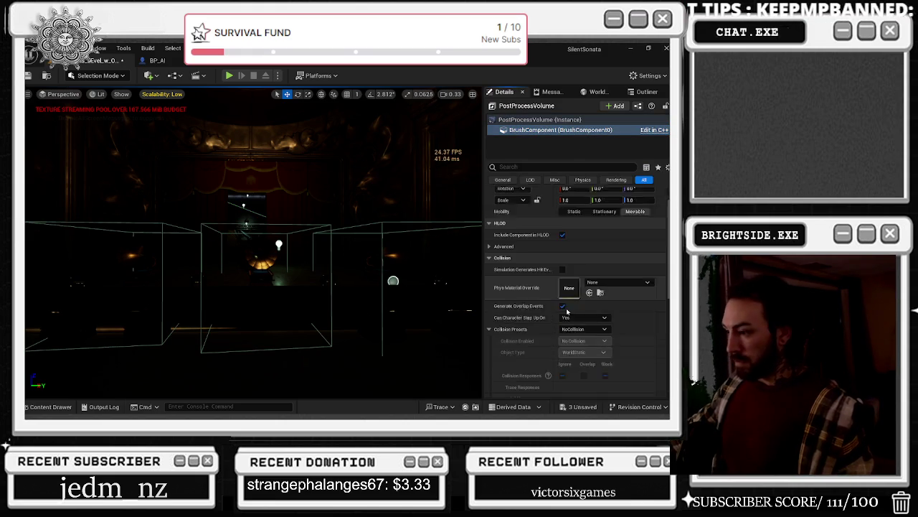
{"action": "scroll", "coordinate": [599, 255], "scroll_direction": "up", "scroll_amount": 2}
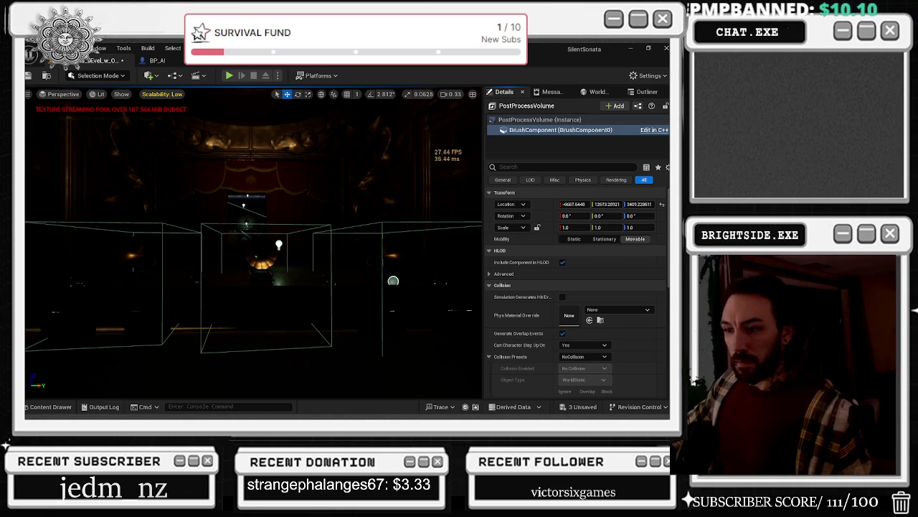